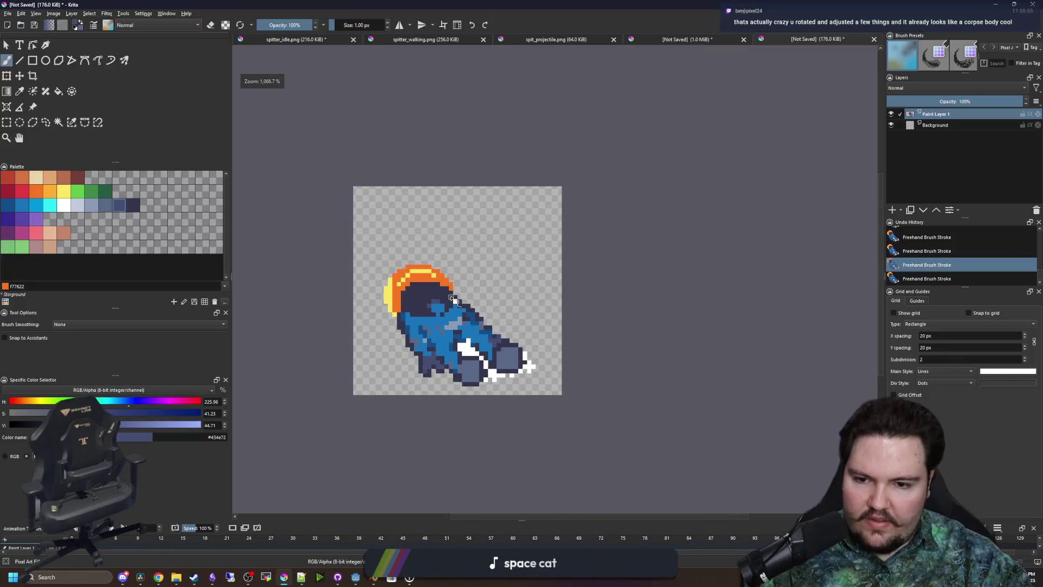
Clear the first white patches of the Splitter sprite using contiguous selection
scroll(455, 301, up, 2)
scroll(435, 341, up, 2)
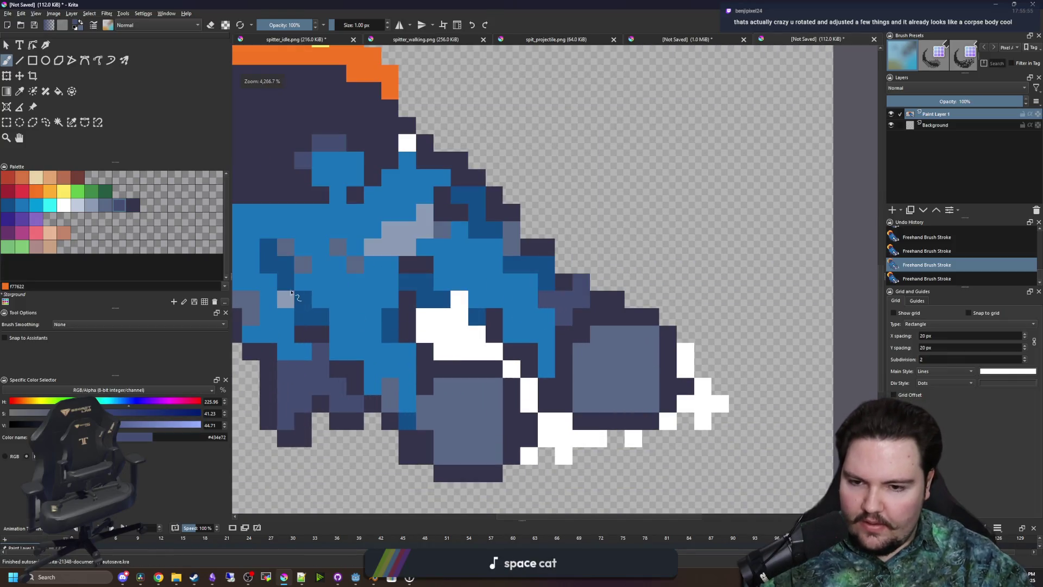
click(59, 122)
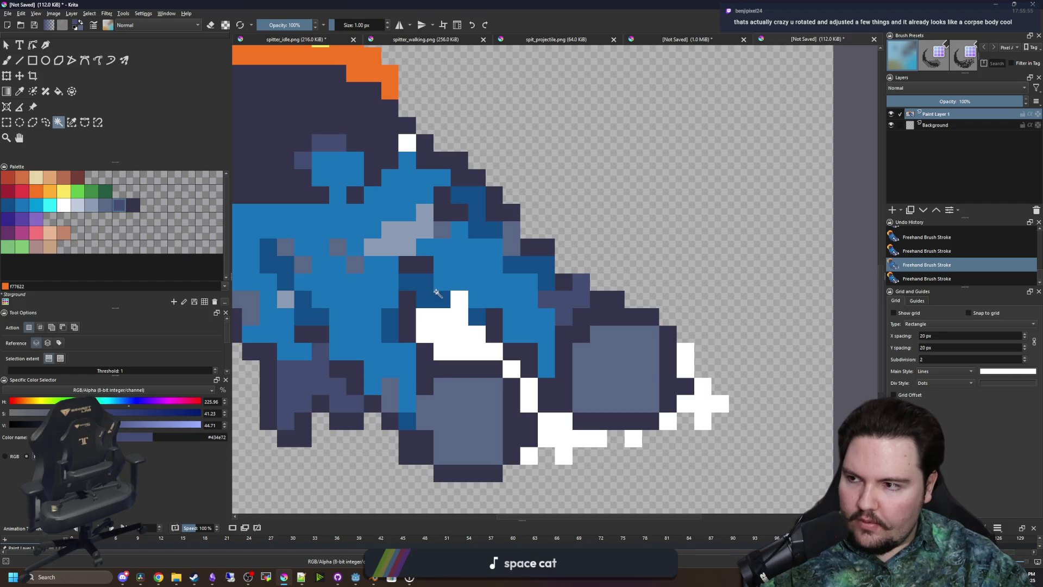
click(470, 355)
key(Delete)
click(565, 434)
key(Delete)
click(529, 394)
key(Delete)
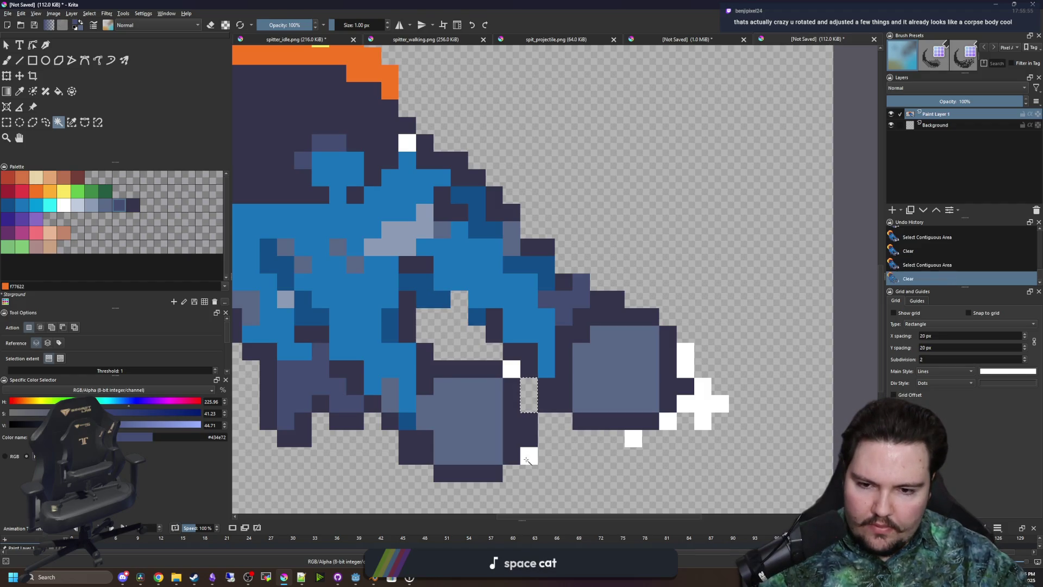
click(529, 456)
Delete the remaining white pixels, including those near the tip, then deselect
key(Delete)
click(516, 375)
key(Delete)
click(703, 404)
key(Delete)
click(633, 438)
key(Delete)
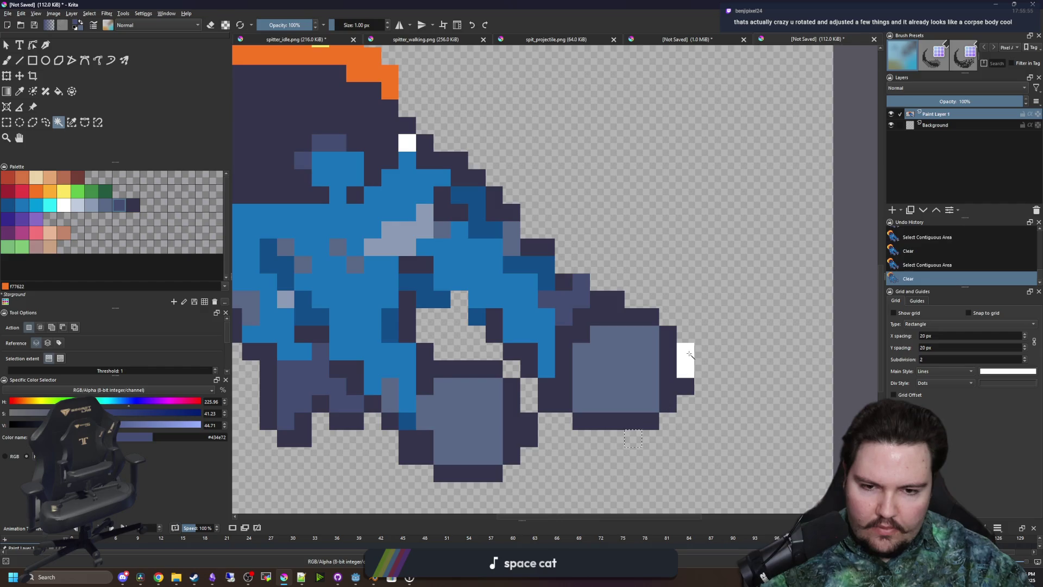
click(686, 360)
scroll(615, 383, down, 2)
scroll(616, 383, up, 2)
key(ctrl+shift+a)
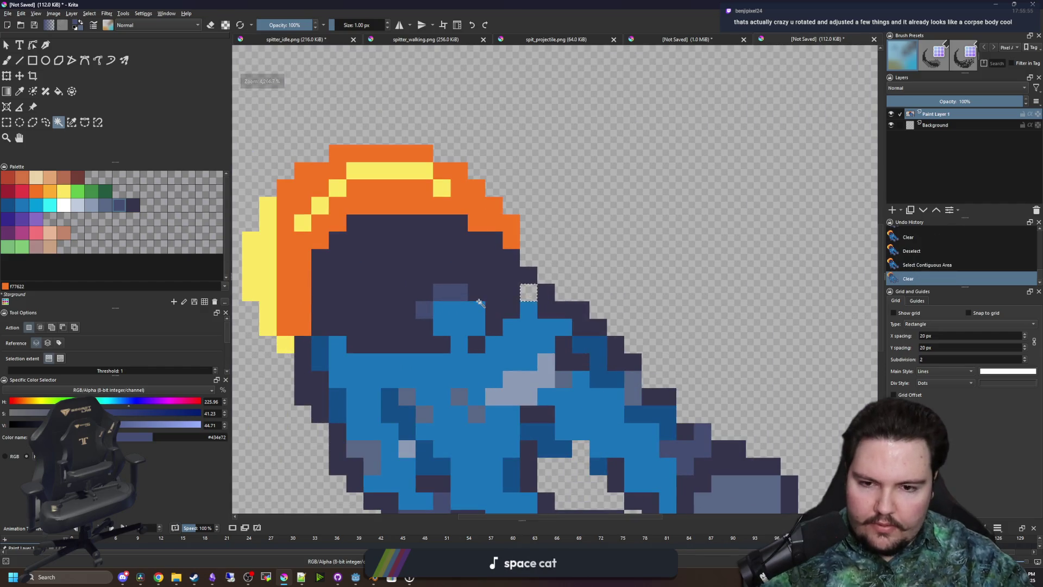
scroll(526, 294, down, 3)
scroll(462, 233, down, 3)
scroll(446, 270, up, 4)
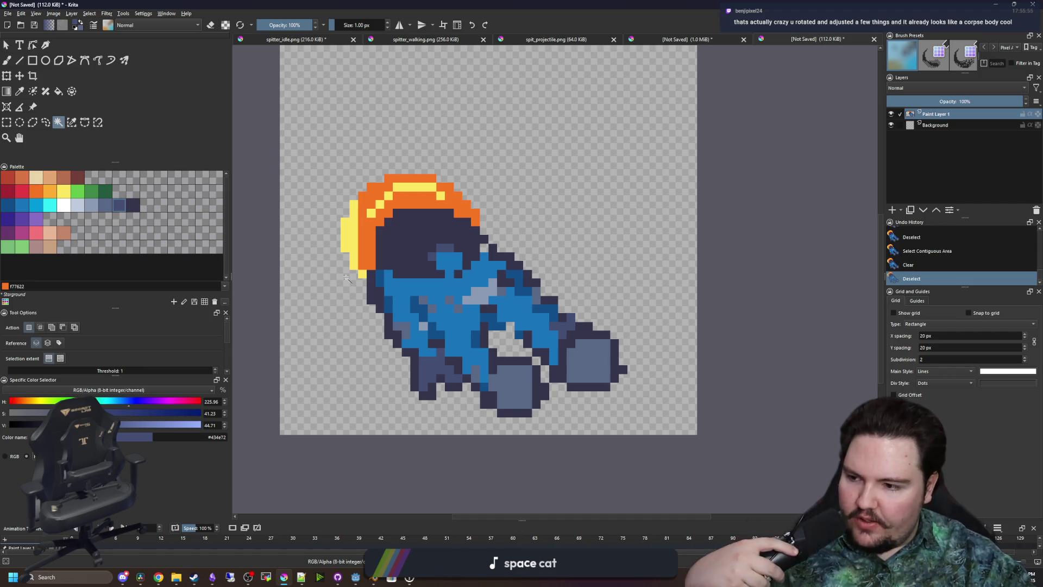
Erase two stray dark pixels at the body's edge
drag(383, 280, 413, 283)
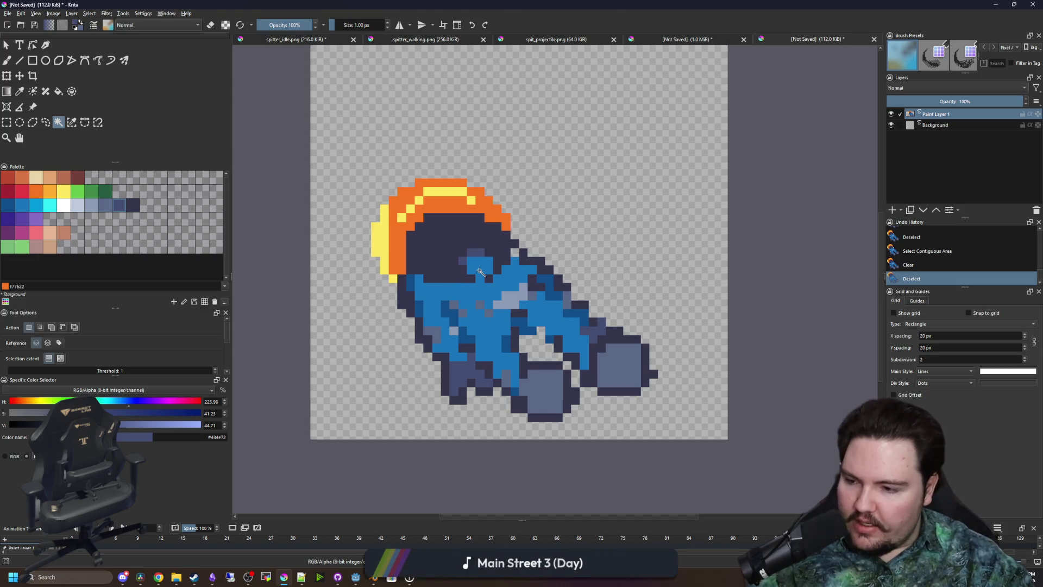
scroll(525, 248, up, 3)
key(b)
key(e)
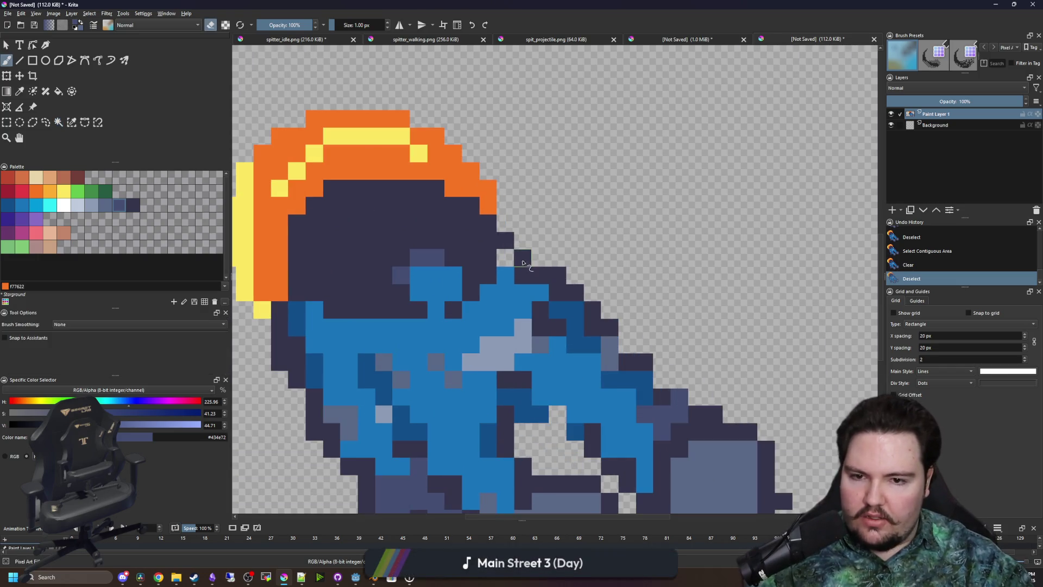
click(505, 240)
click(523, 258)
scroll(471, 262, down, 3)
scroll(525, 298, up, 3)
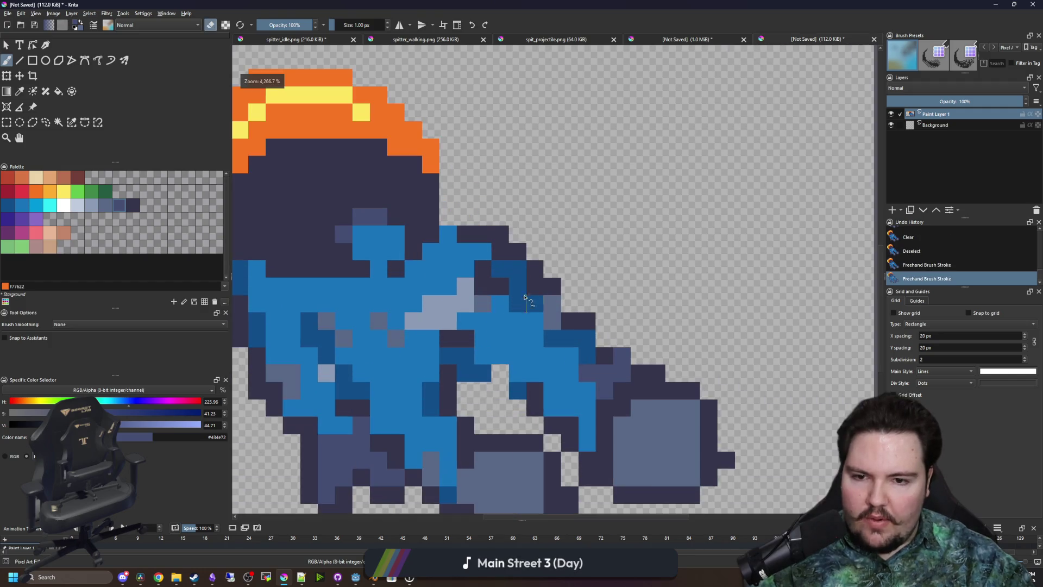
mouse_move(421, 321)
mouse_down()
mouse_move(522, 313)
mouse_move(489, 330)
mouse_move(421, 330)
mouse_move(508, 354)
mouse_move(552, 329)
mouse_up()
scroll(493, 333, up, 1)
Repaint a row of light-grey body pixels blue and one pixel light grey
ctrl+click(542, 291)
key(e)
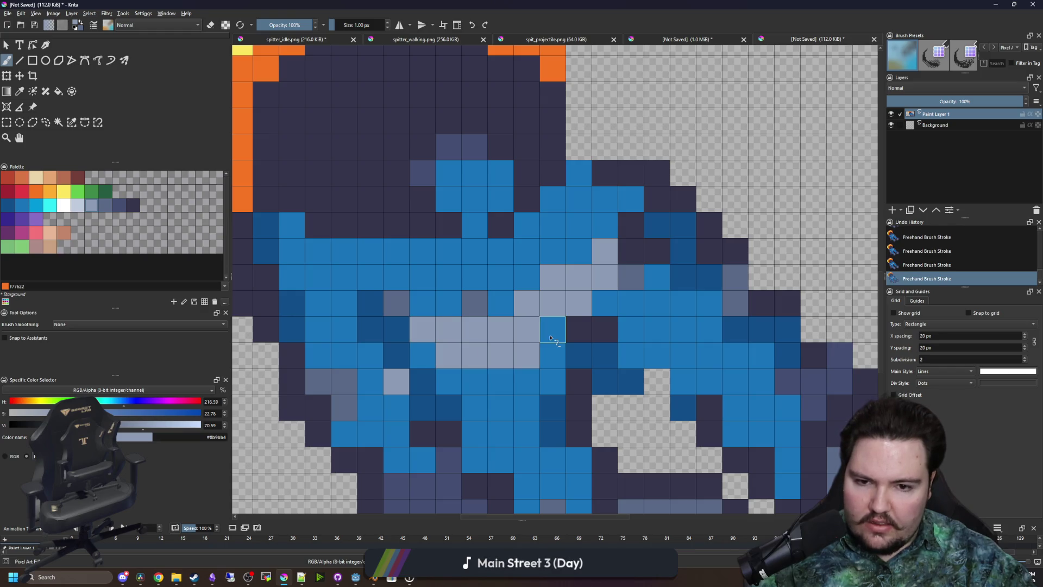
scroll(543, 337, down, 4)
scroll(475, 347, up, 4)
ctrl+click(464, 364)
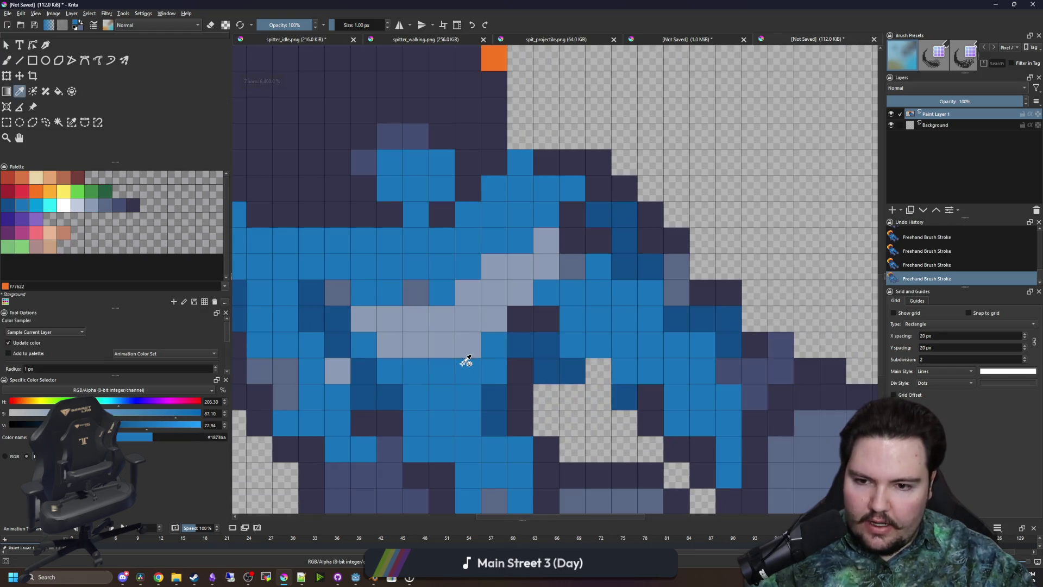
drag(467, 348, 390, 346)
click(494, 319)
scroll(432, 347, down, 4)
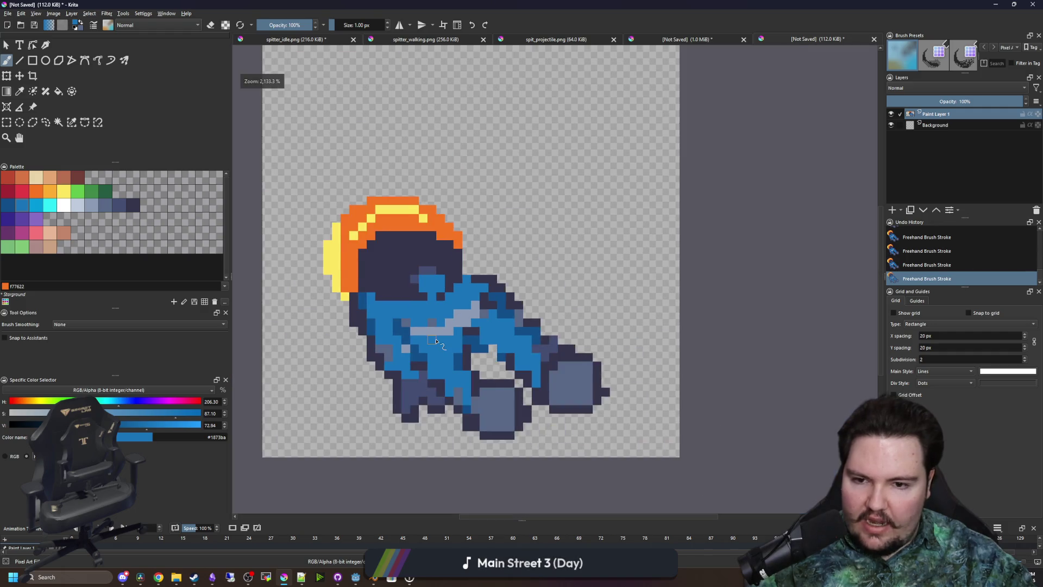
scroll(443, 336, up, 4)
ctrl+click(447, 323)
click(447, 304)
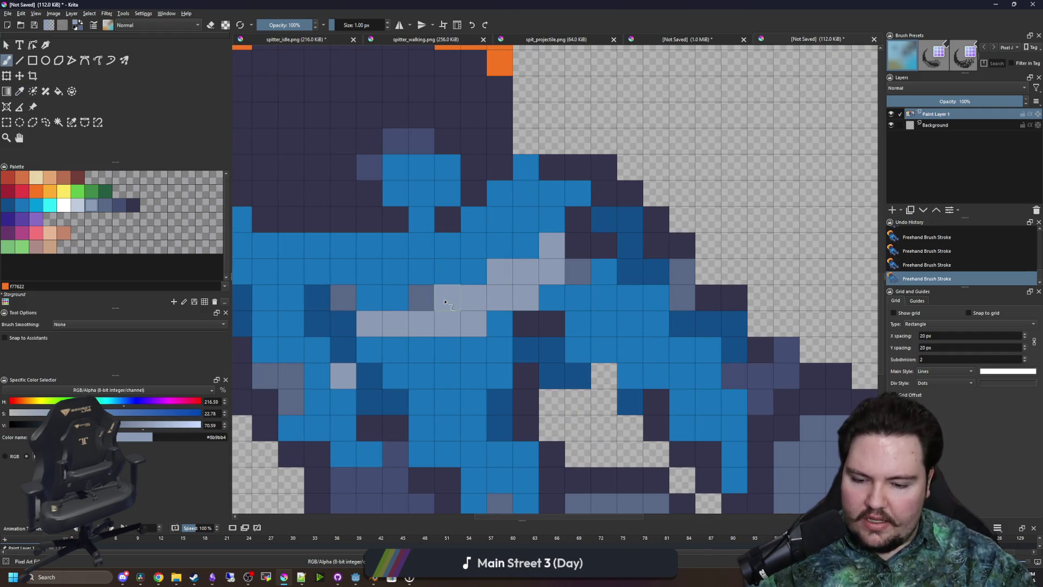
Repaint several body pixels slate grey
ctrl+click(422, 298)
drag(396, 323, 370, 323)
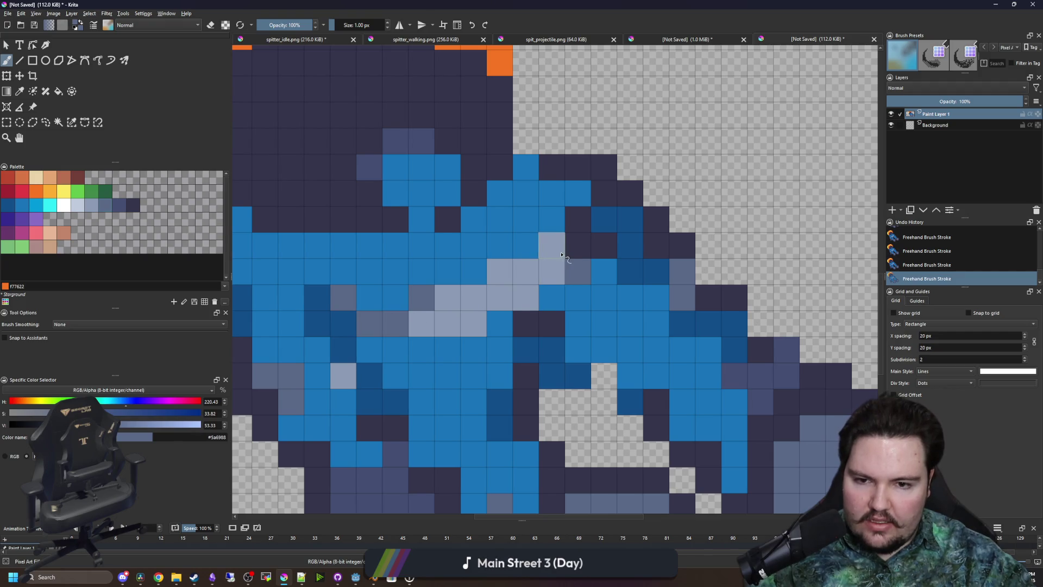
drag(561, 255, 557, 272)
scroll(513, 310, down, 4)
scroll(512, 315, up, 4)
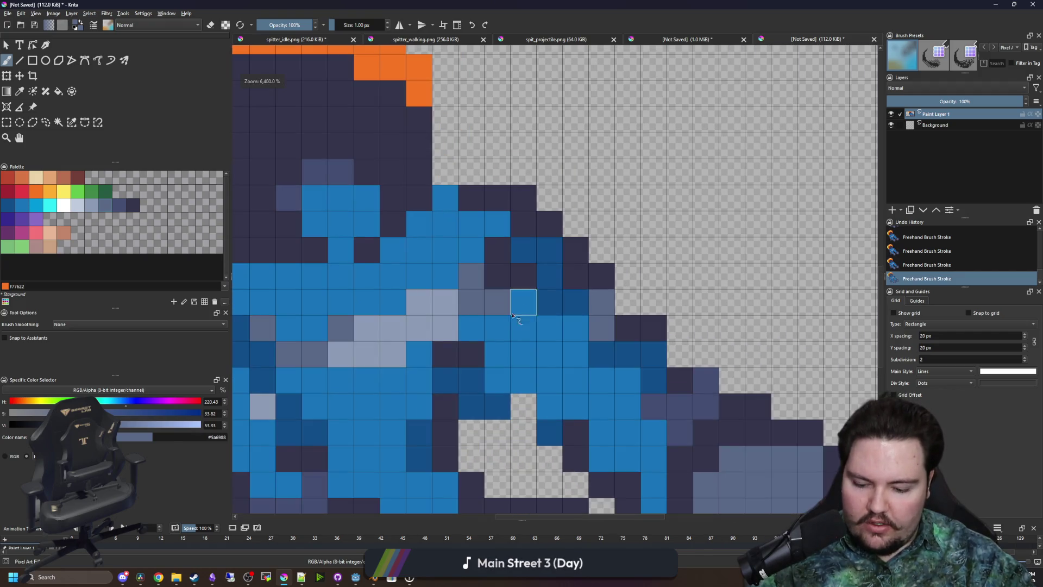
click(496, 274)
Paint blue and dark outline pixels along the sprite's lower-left edge
ctrl+click(524, 275)
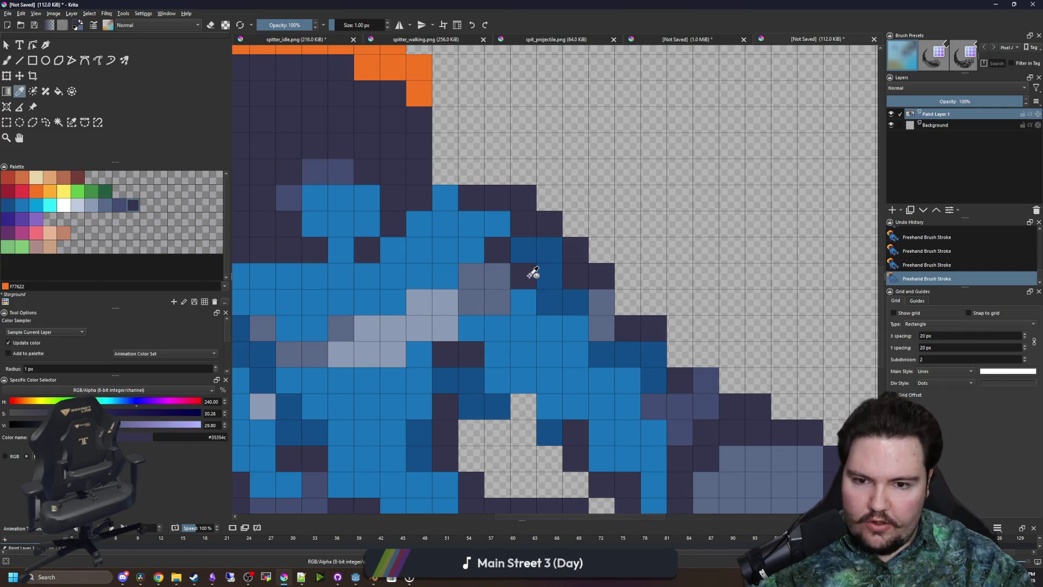
scroll(517, 284, down, 2)
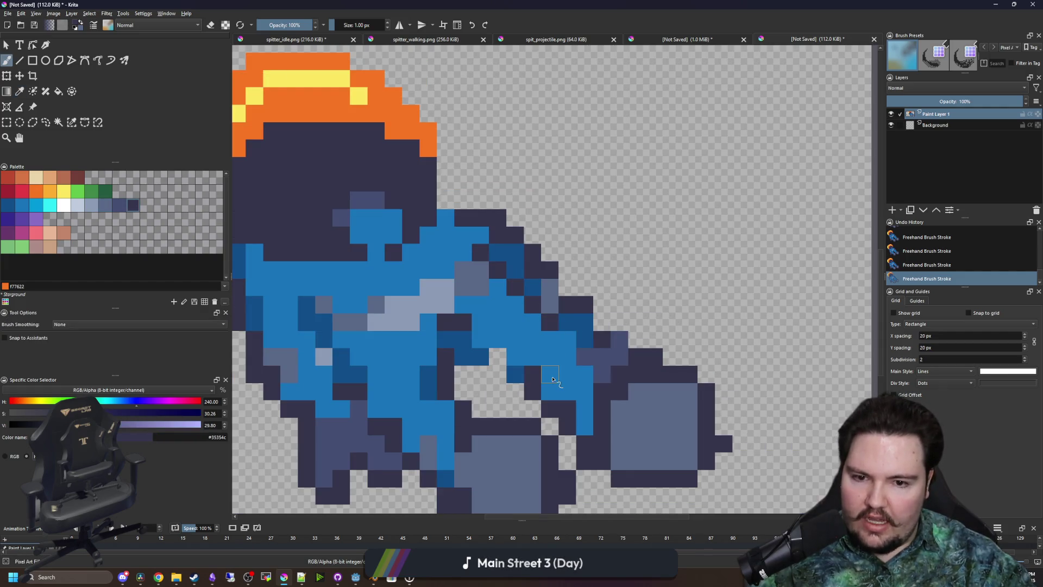
scroll(478, 320, down, 1)
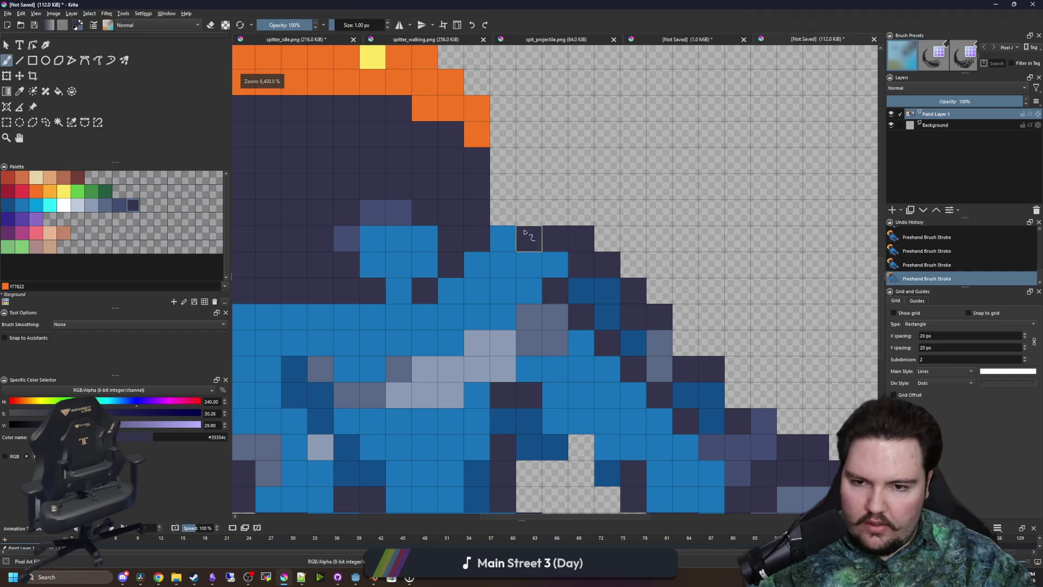
scroll(499, 250, down, 2)
scroll(441, 335, up, 2)
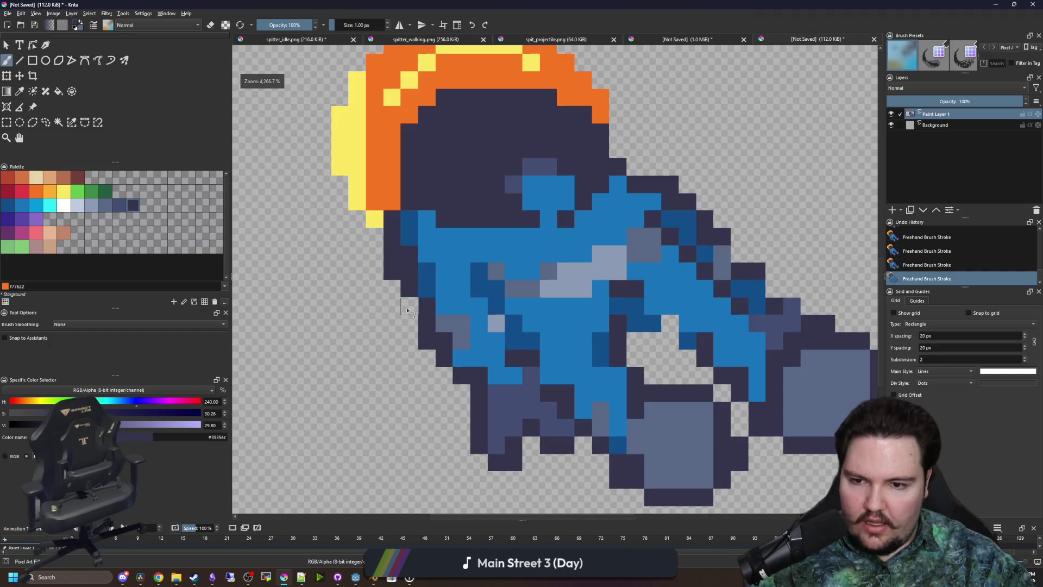
ctrl+click(422, 266)
drag(409, 253, 409, 273)
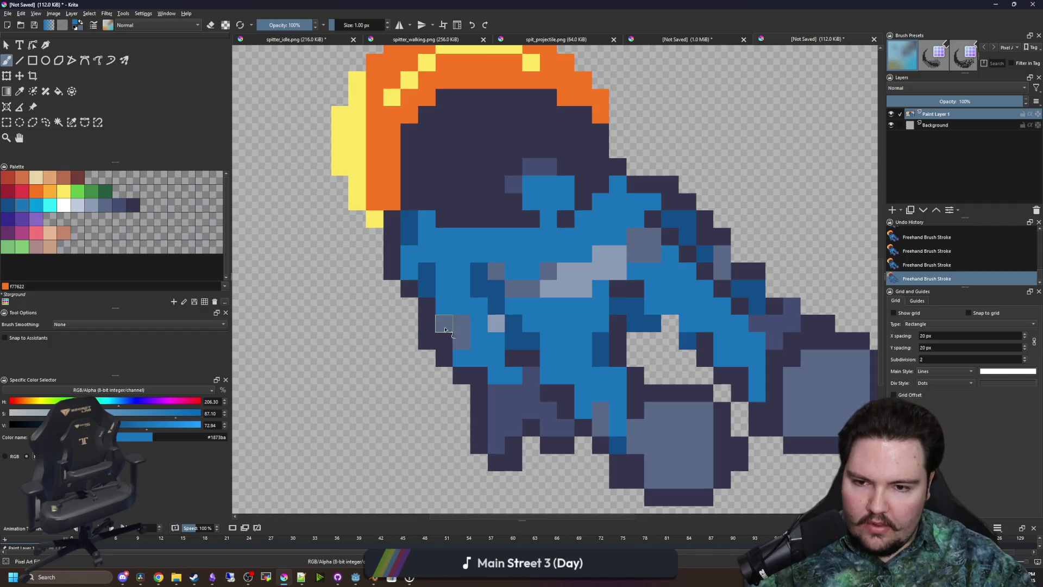
ctrl+click(444, 356)
click(443, 342)
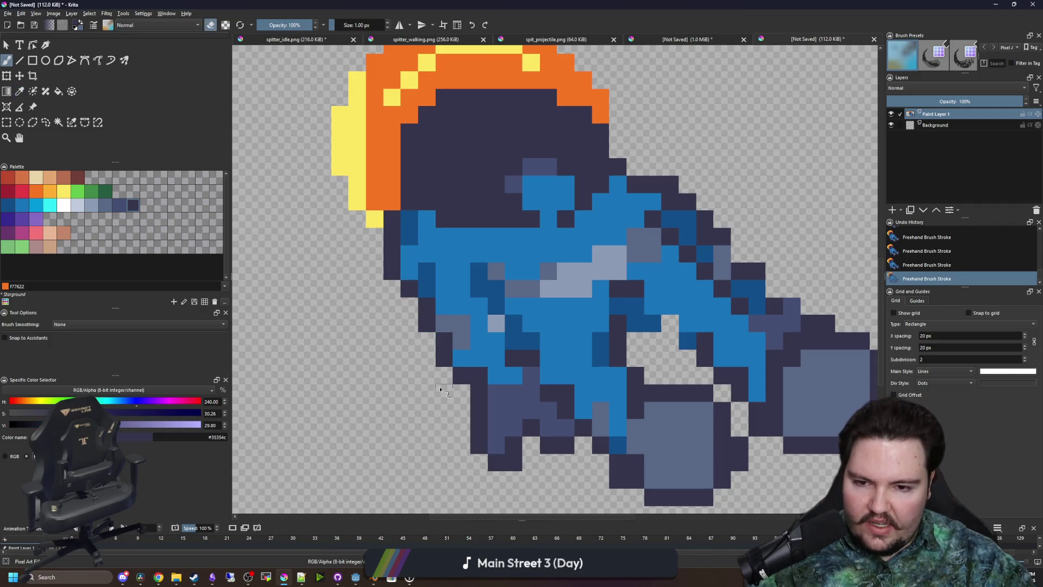
drag(471, 391, 458, 394)
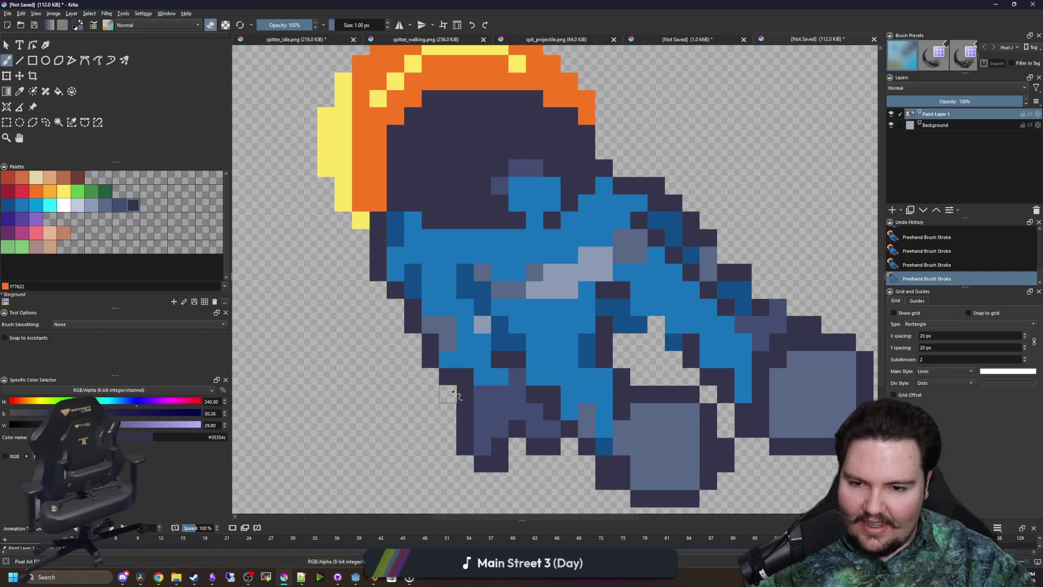
ctrl+click(462, 373)
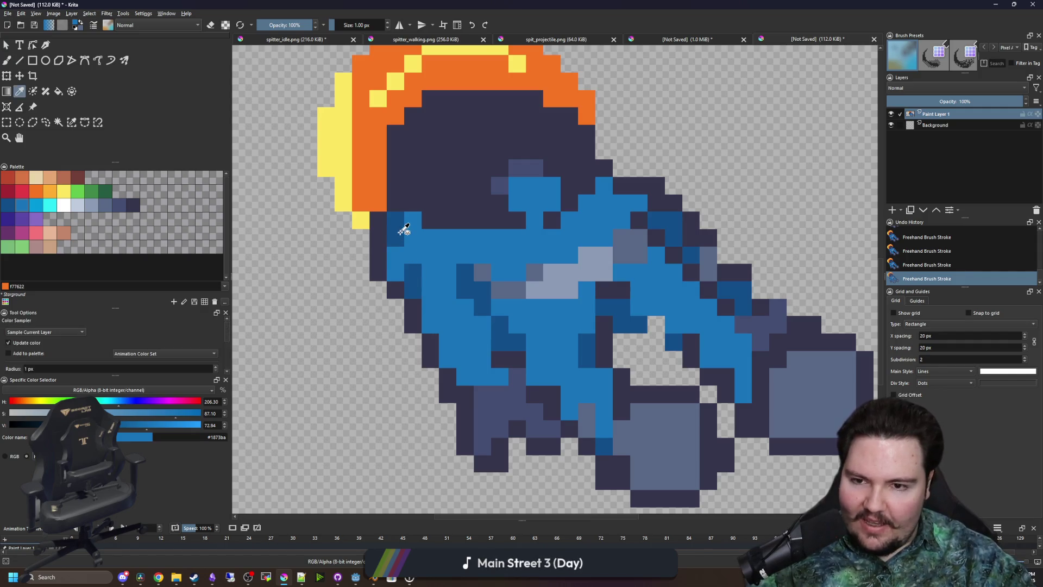
Shade the body's left edge darker blue and darken its upper-left pixels
ctrl+click(401, 226)
drag(407, 228, 397, 276)
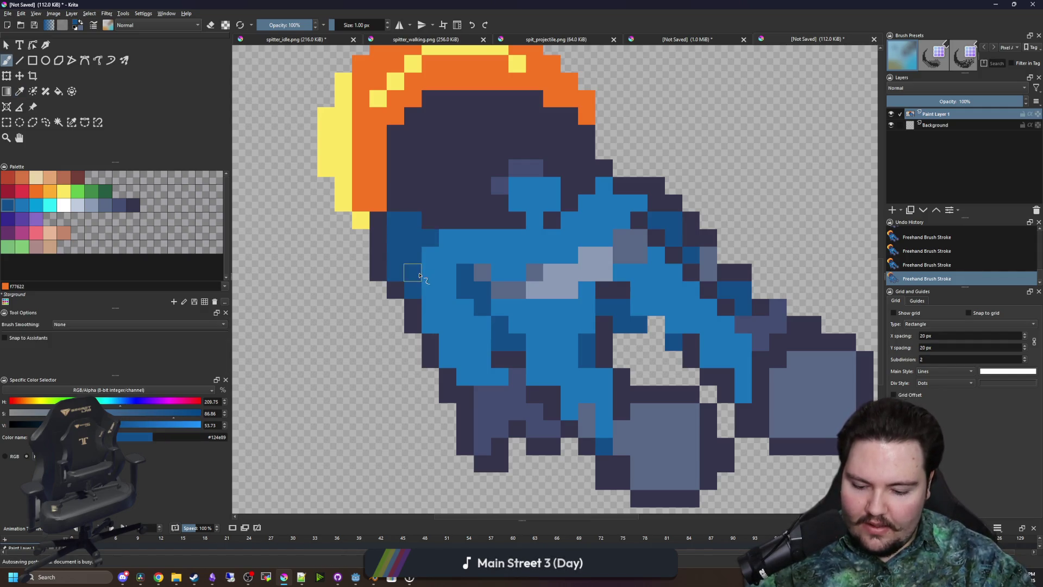
ctrl+click(415, 205)
drag(399, 220, 382, 241)
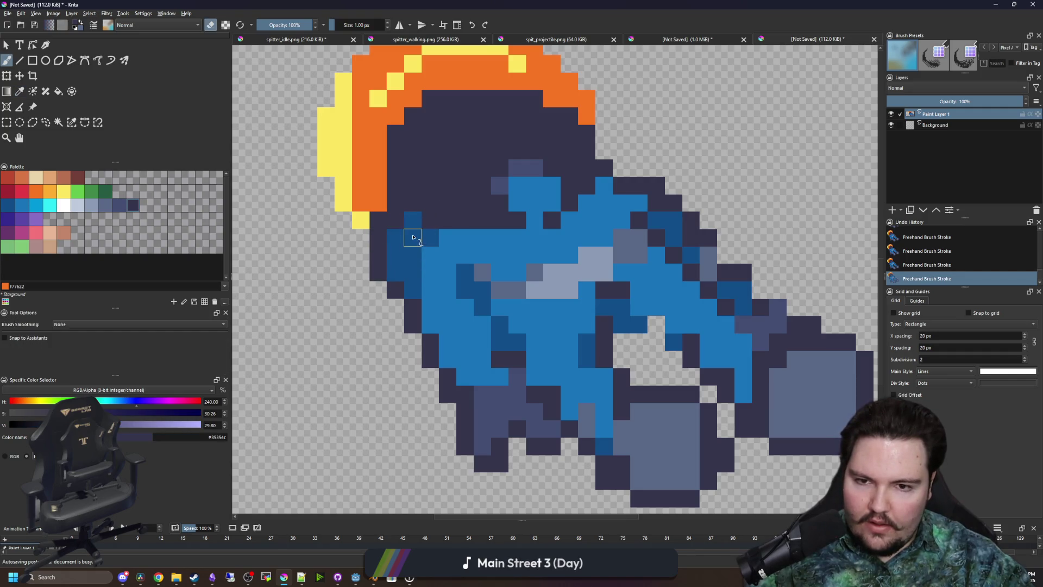
scroll(412, 238, down, 5)
scroll(439, 273, up, 4)
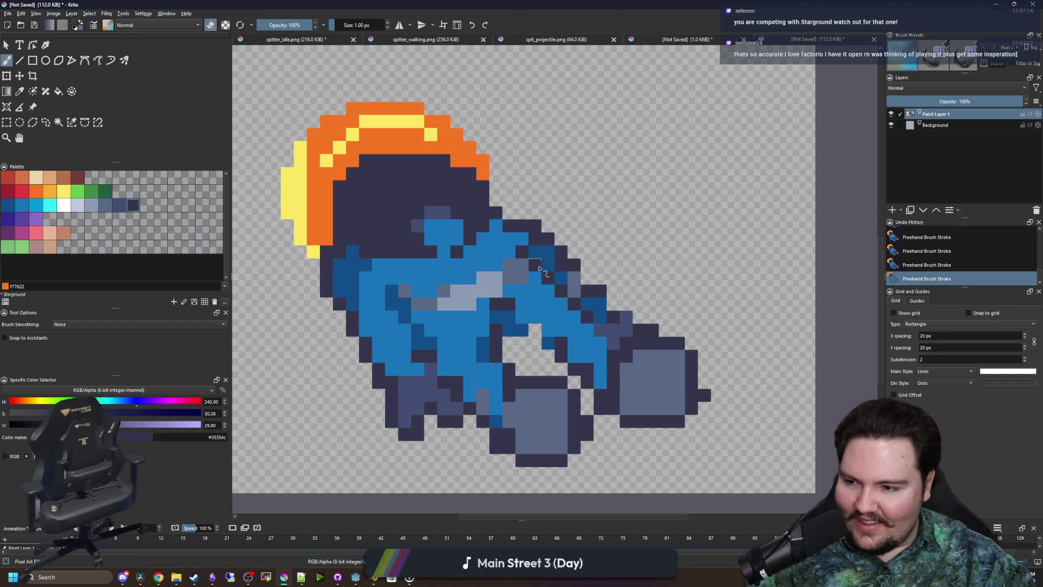
scroll(437, 297, up, 3)
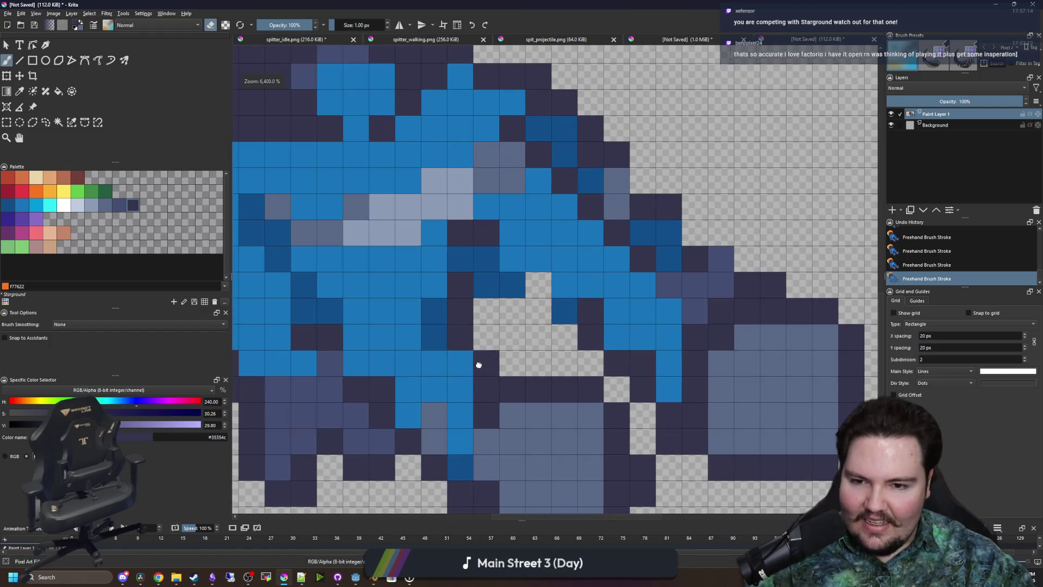
Erase a pixel near the legs and fill an empty pixel dark navy
click(486, 389)
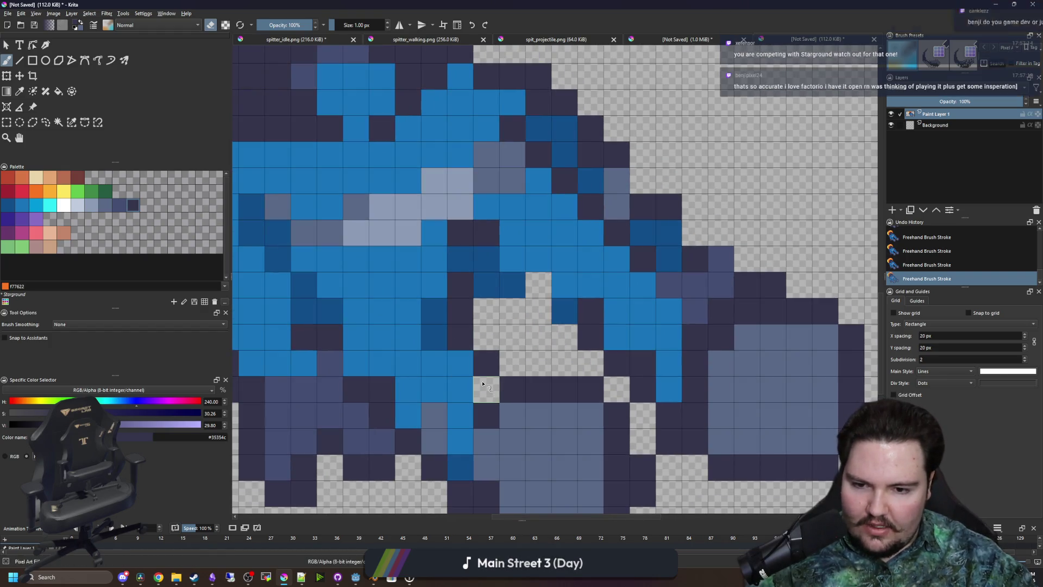
key(e)
click(485, 347)
key(e)
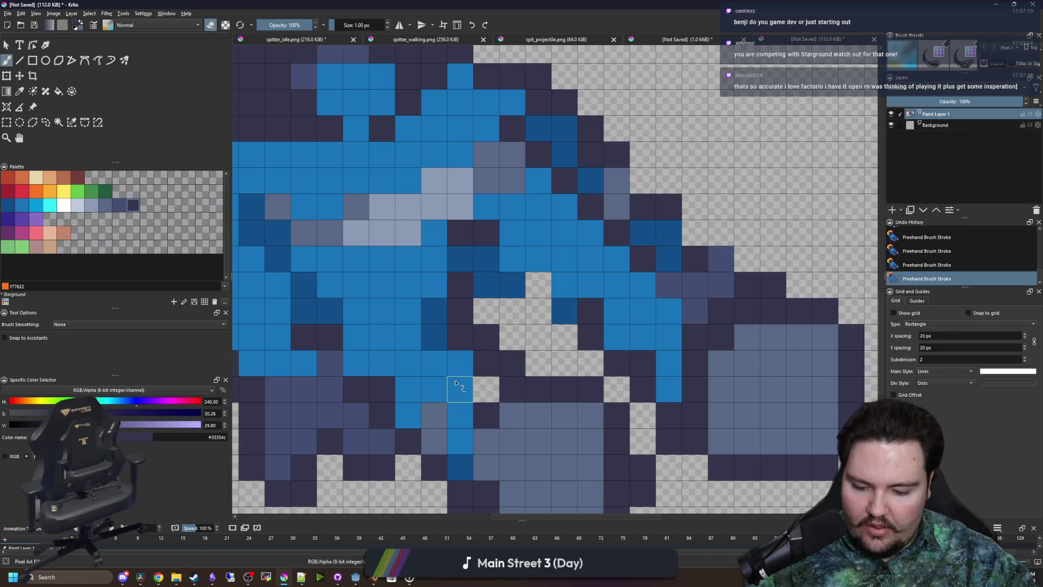
ctrl+click(457, 386)
key(e)
scroll(423, 322, down, 3)
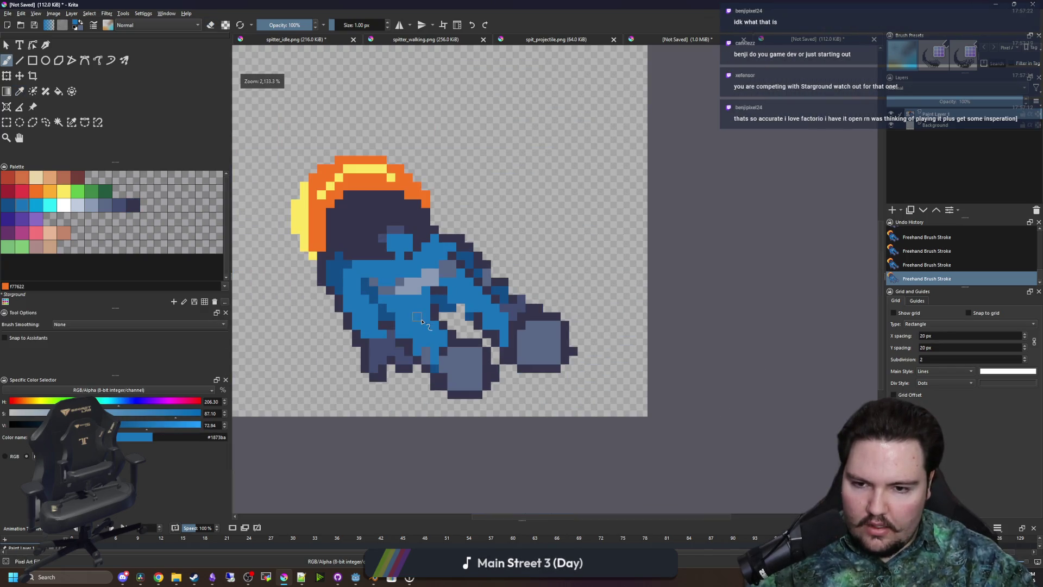
scroll(458, 305, up, 3)
Paint a body pixel dark navy and several dark cells medium blue
ctrl+click(465, 345)
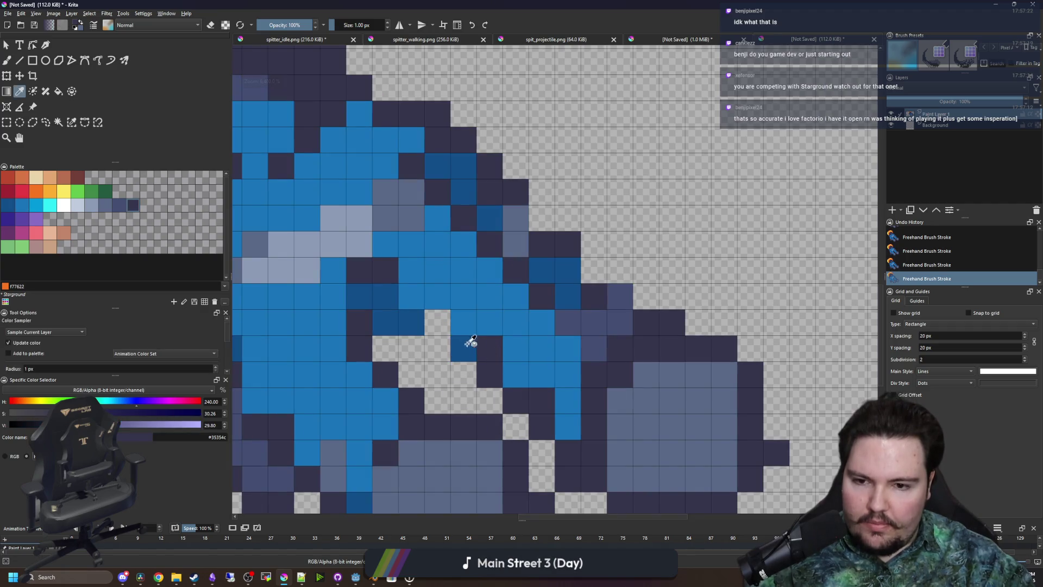
click(411, 305)
ctrl+click(477, 300)
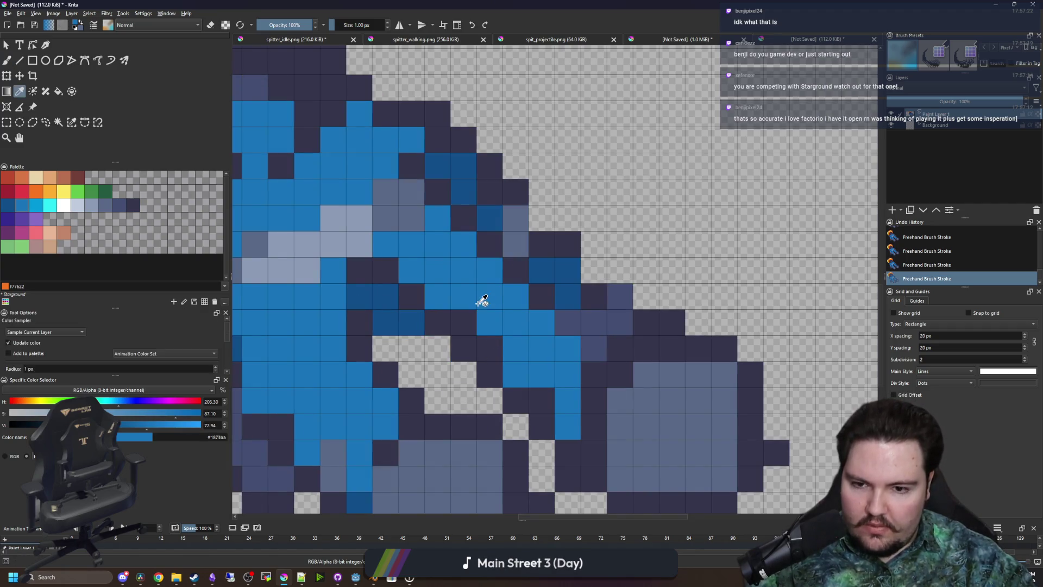
drag(489, 348, 459, 319)
click(544, 398)
scroll(527, 370, down, 4)
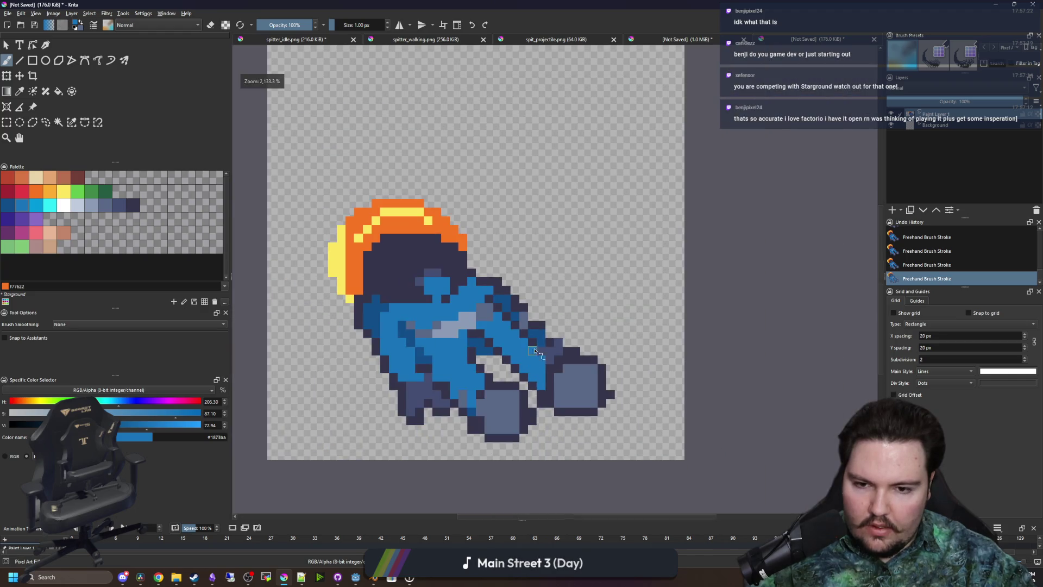
scroll(565, 350, up, 4)
Extend the outline with navy pixels and shade a diagonal run dark blue
ctrl+click(609, 383)
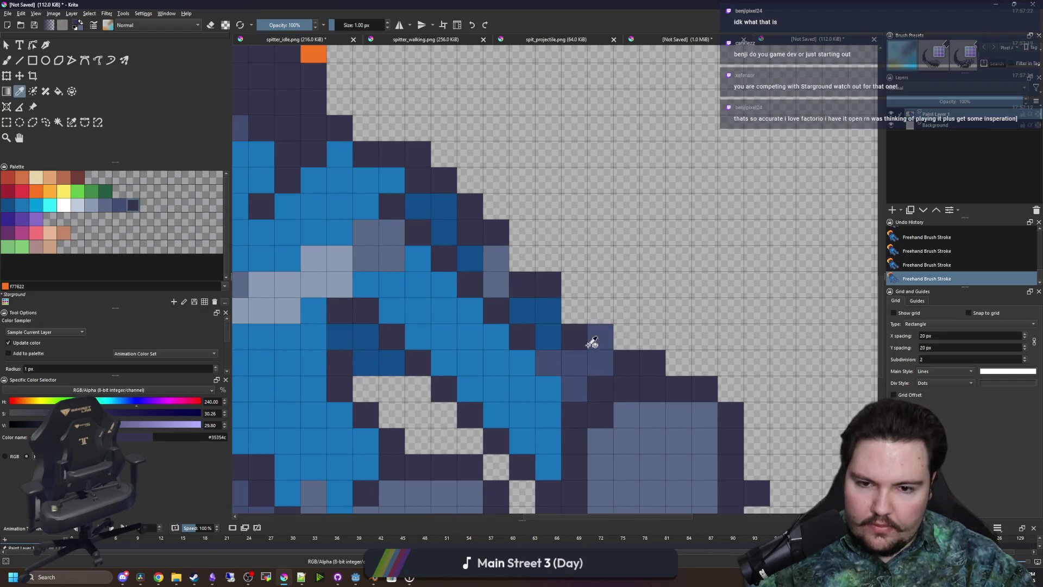
click(574, 311)
click(522, 259)
ctrl+click(537, 303)
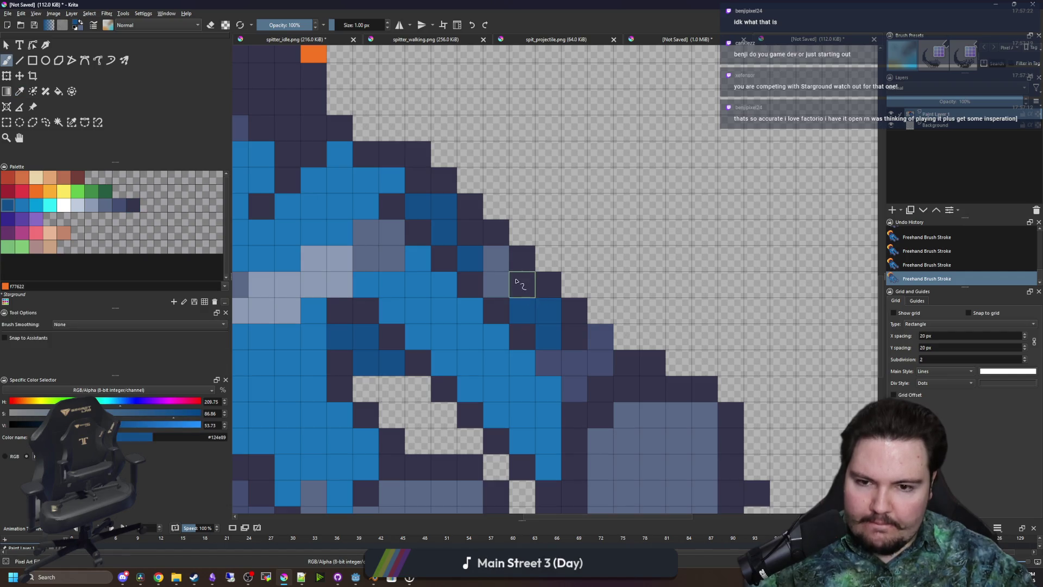
click(522, 284)
click(470, 232)
click(418, 180)
click(365, 182)
scroll(366, 182, down, 3)
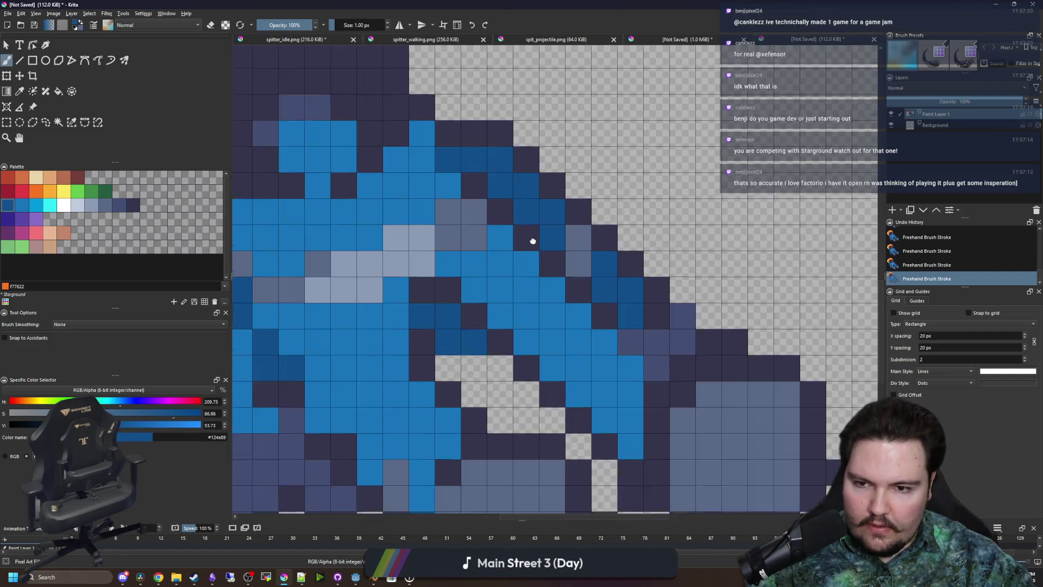
scroll(522, 201, up, 1)
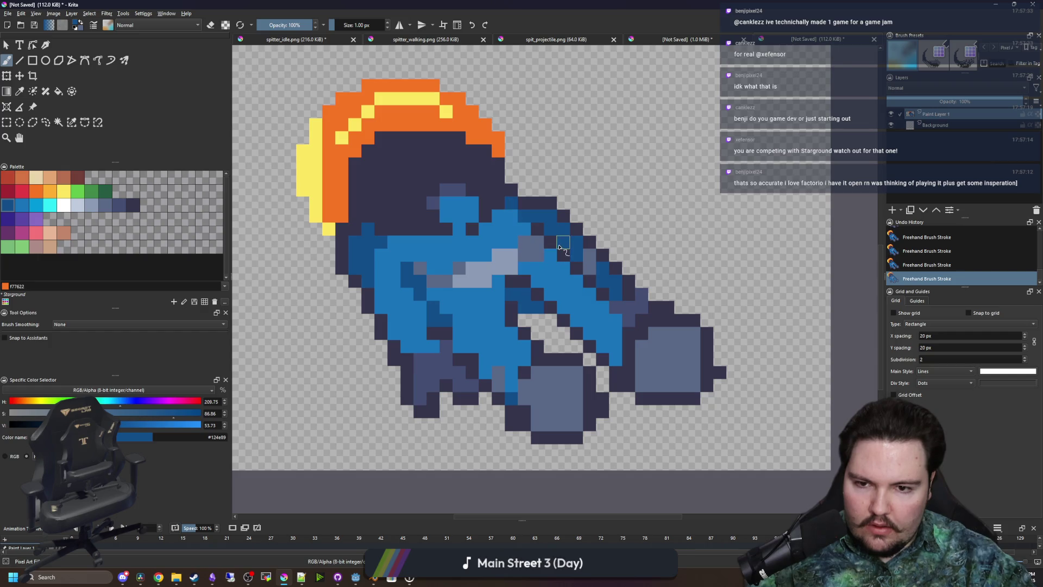
scroll(628, 296, up, 2)
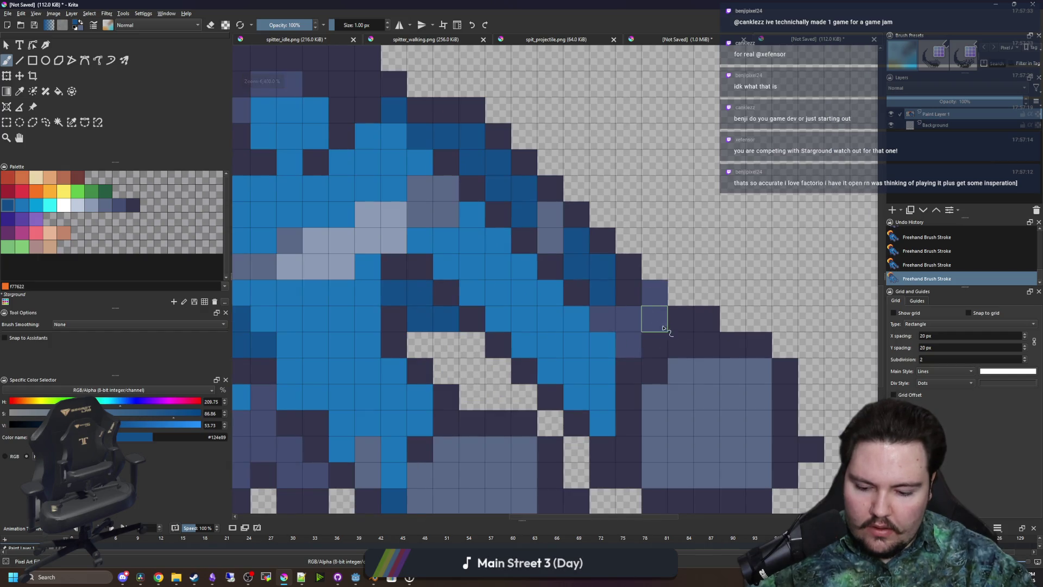
Trim the right foot by erasing its dark column and repainting the edge dark navy
ctrl+click(675, 318)
scroll(601, 315, down, 2)
scroll(452, 302, up, 2)
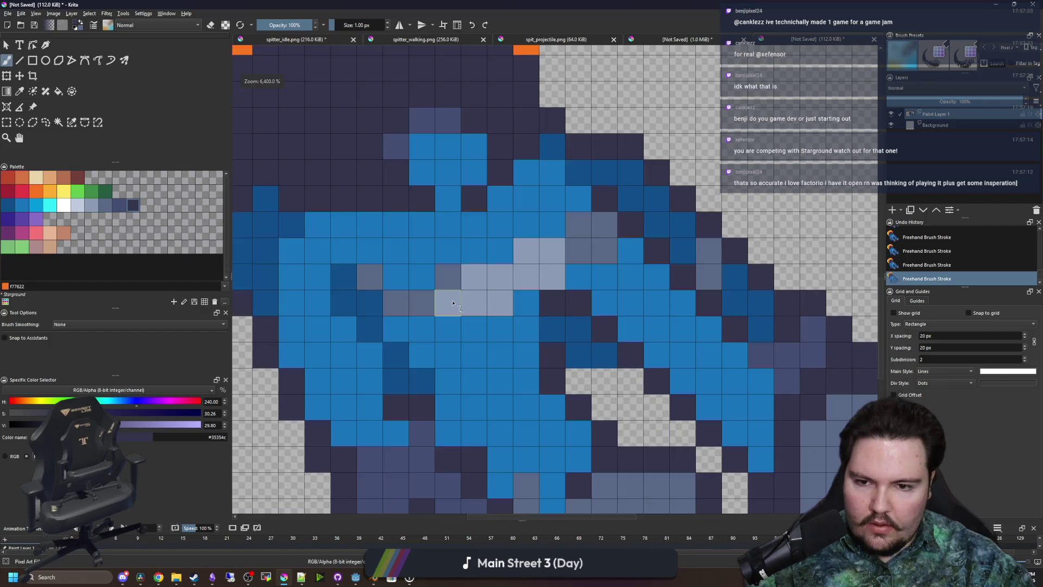
scroll(452, 303, down, 2)
scroll(484, 419, up, 2)
ctrl+click(460, 386)
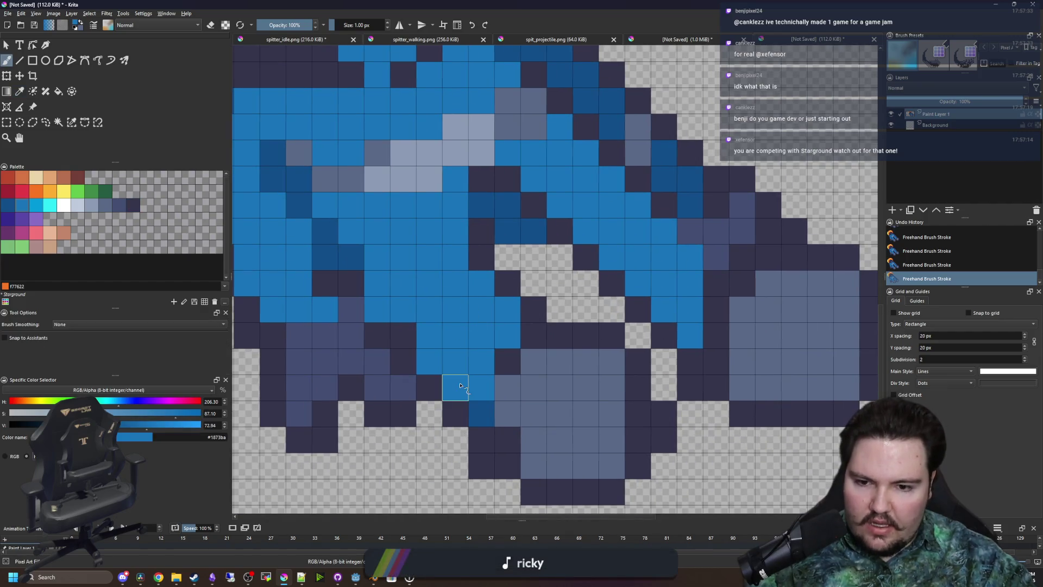
scroll(481, 415, down, 1)
key(e)
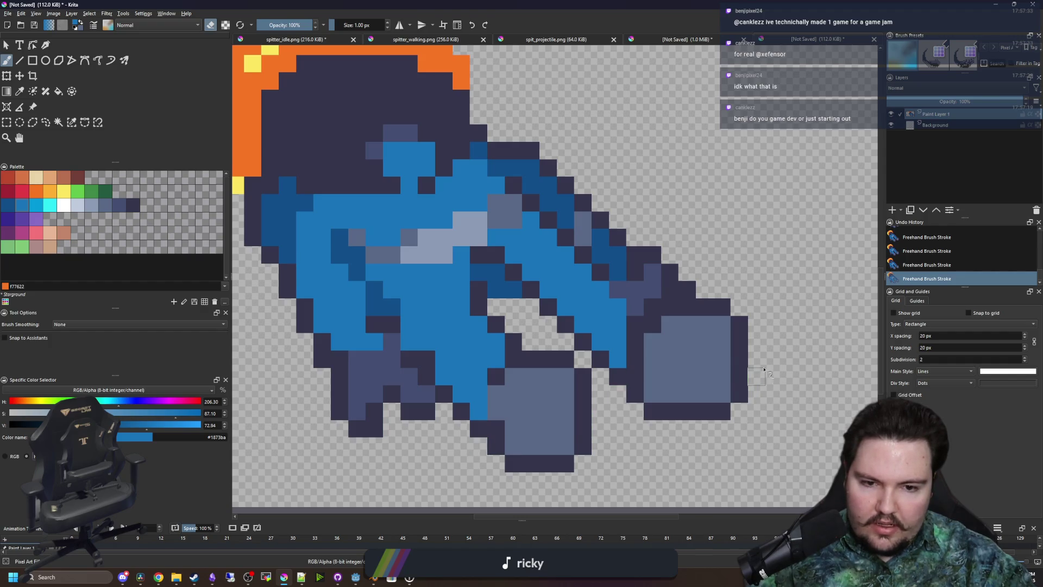
drag(739, 402, 731, 305)
ctrl+click(724, 408)
key(e)
drag(722, 402, 727, 305)
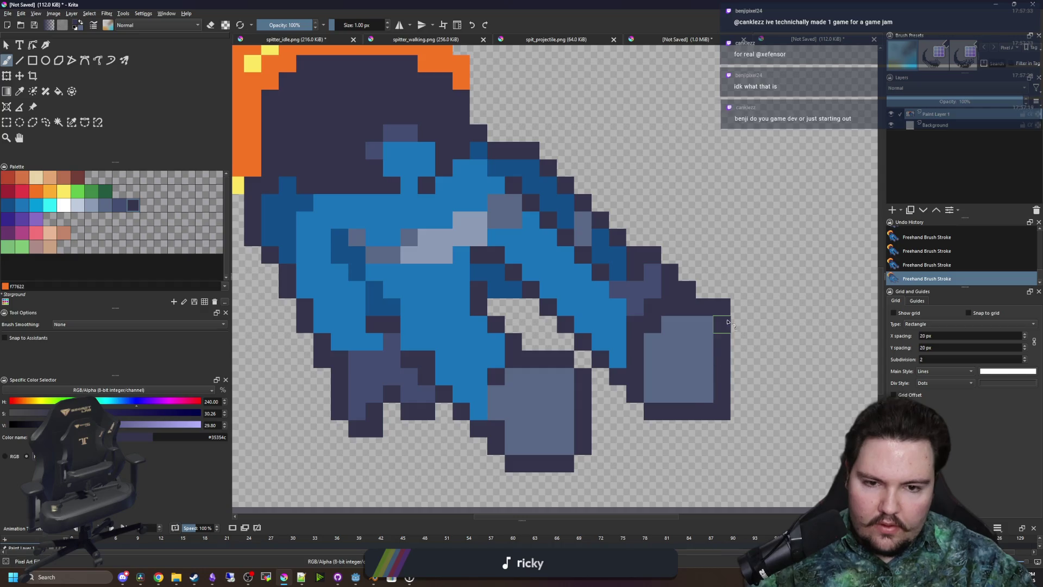
key(e)
scroll(513, 364, up, 2)
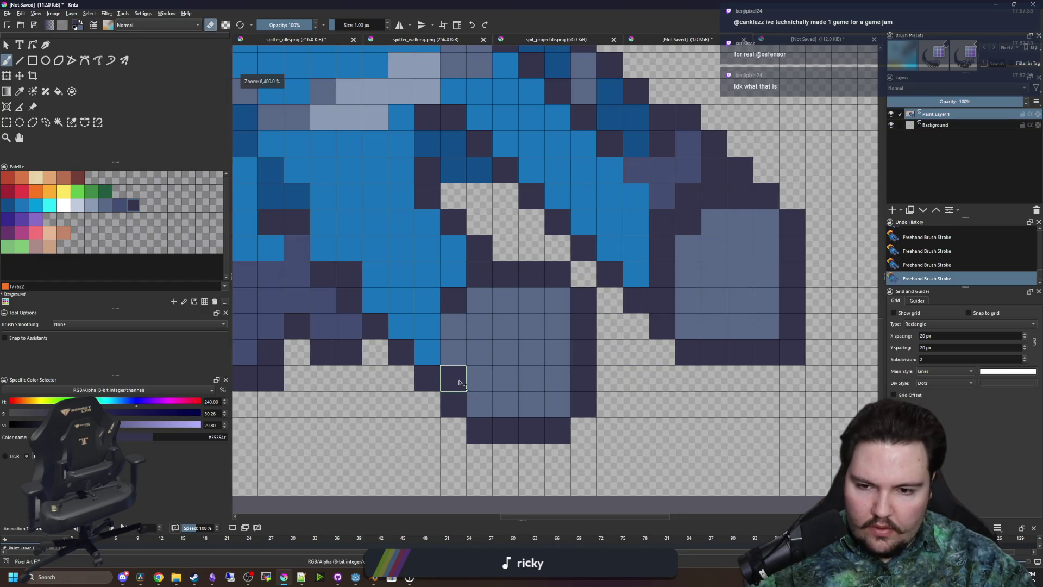
ctrl+click(461, 374)
key(e)
Shade the lower body cells and a diagonal run on the arm dark blue
scroll(513, 358, down, 3)
scroll(603, 310, up, 2)
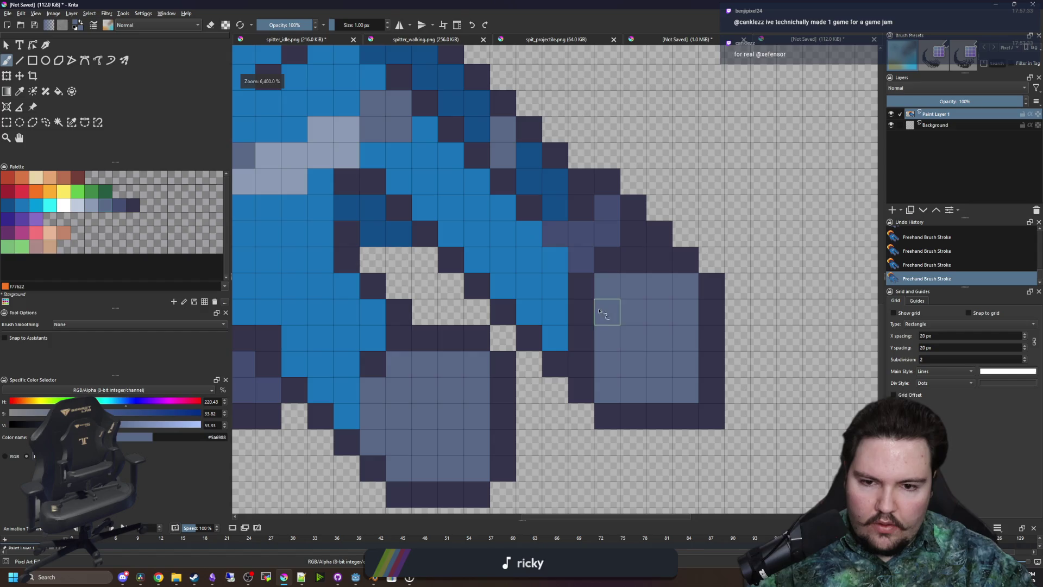
scroll(571, 338, down, 1)
scroll(528, 384, down, 3)
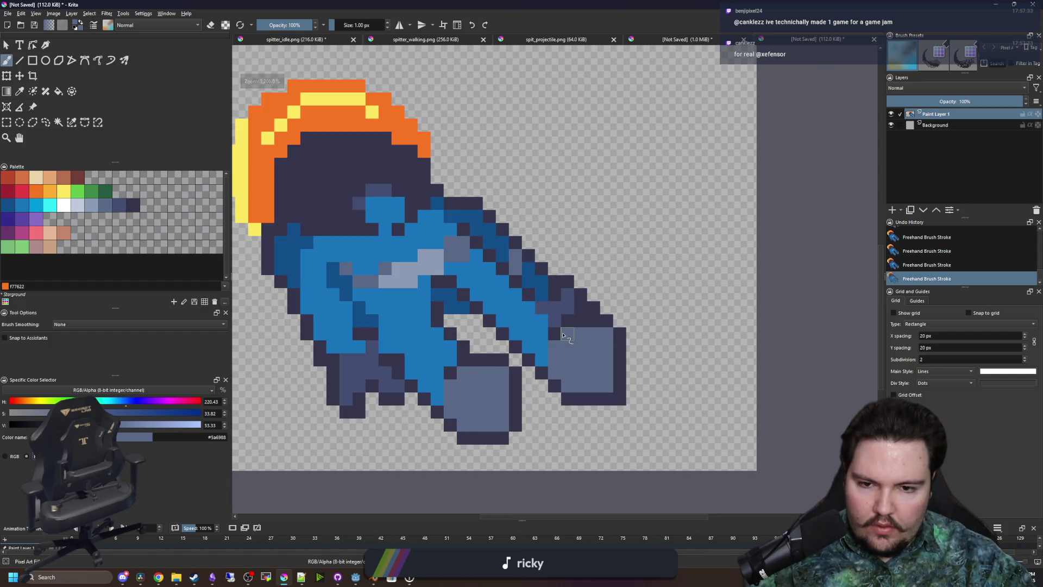
scroll(557, 326, up, 3)
scroll(557, 324, down, 2)
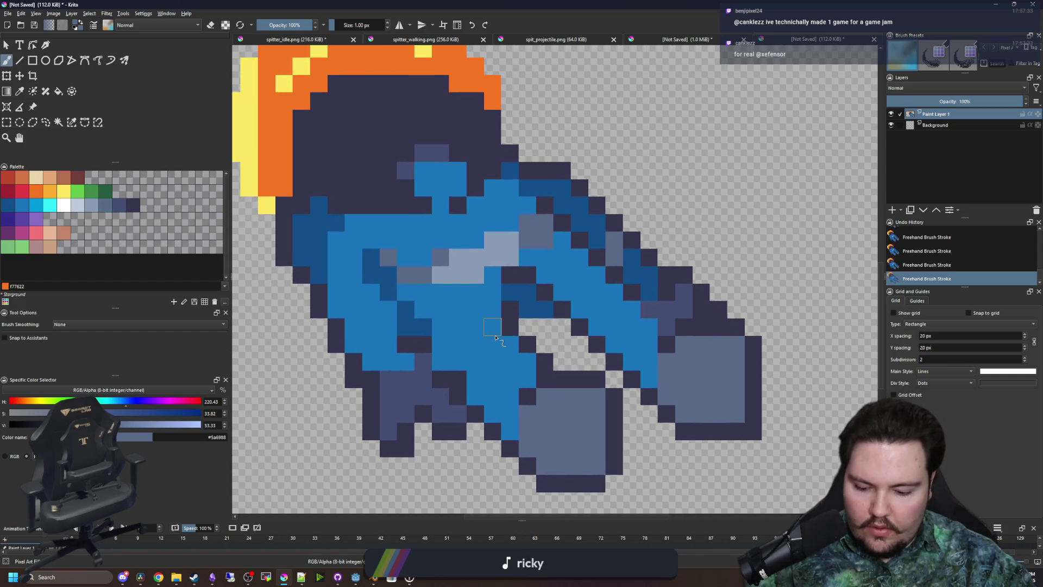
key(p)
click(505, 322)
scroll(535, 292, up, 3)
key(b)
scroll(535, 292, down, 1)
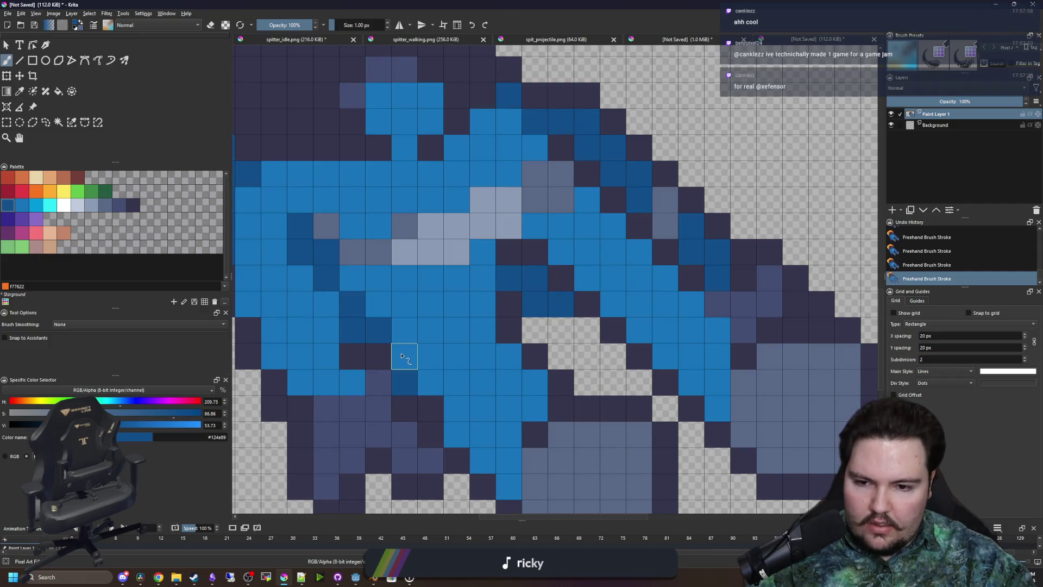
scroll(530, 423, up, 1)
mouse_move(531, 423)
mouse_down()
mouse_move(500, 415)
mouse_move(527, 422)
mouse_move(451, 339)
mouse_up()
mouse_move(737, 365)
mouse_down()
mouse_move(736, 340)
mouse_move(554, 180)
mouse_move(581, 209)
mouse_up()
scroll(526, 342, down, 3)
scroll(566, 326, up, 3)
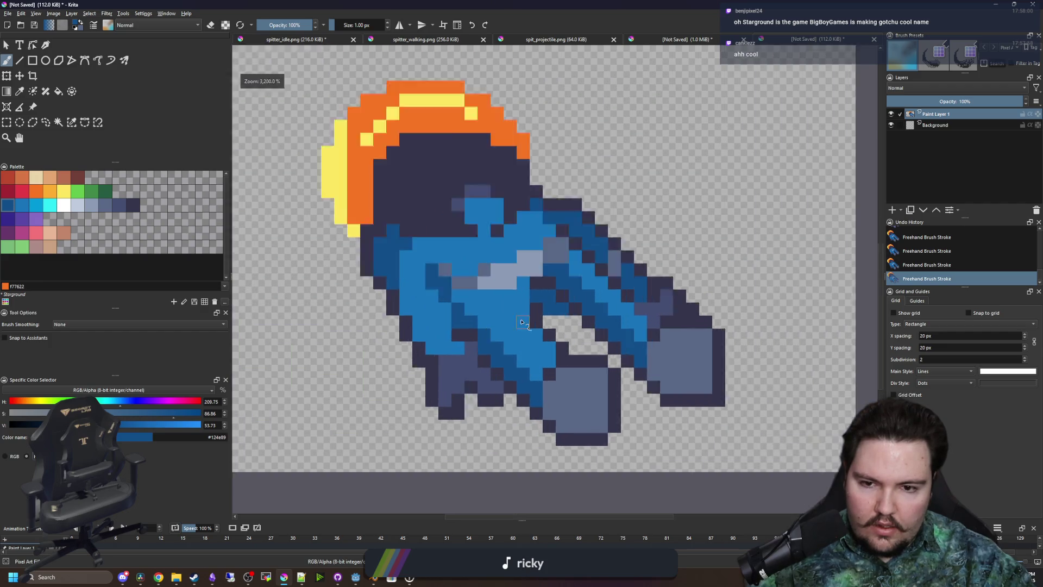
scroll(465, 308, down, 2)
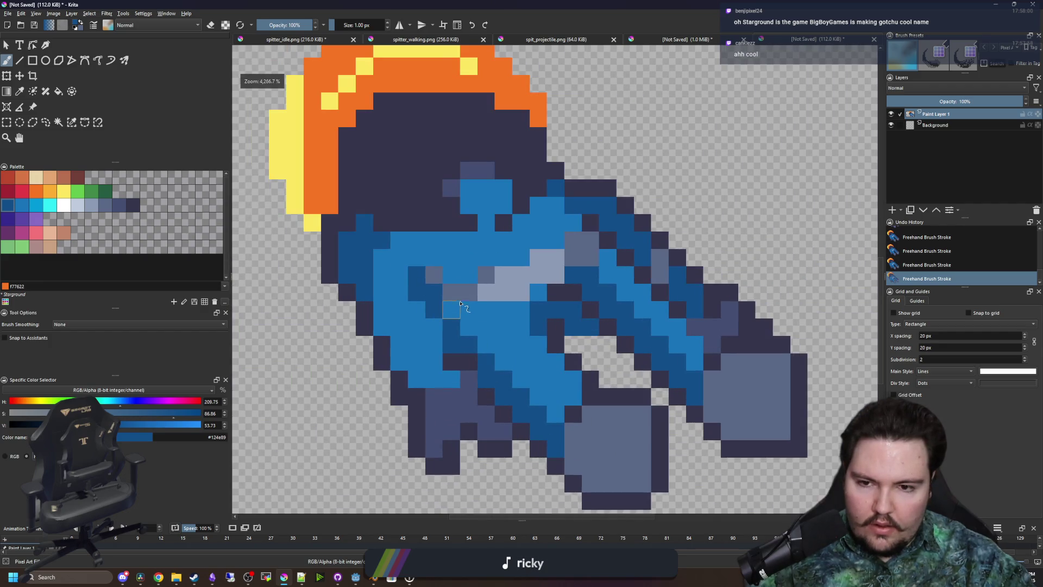
scroll(515, 344, up, 1)
Paint a body pixel grey-blue
ctrl+click(504, 322)
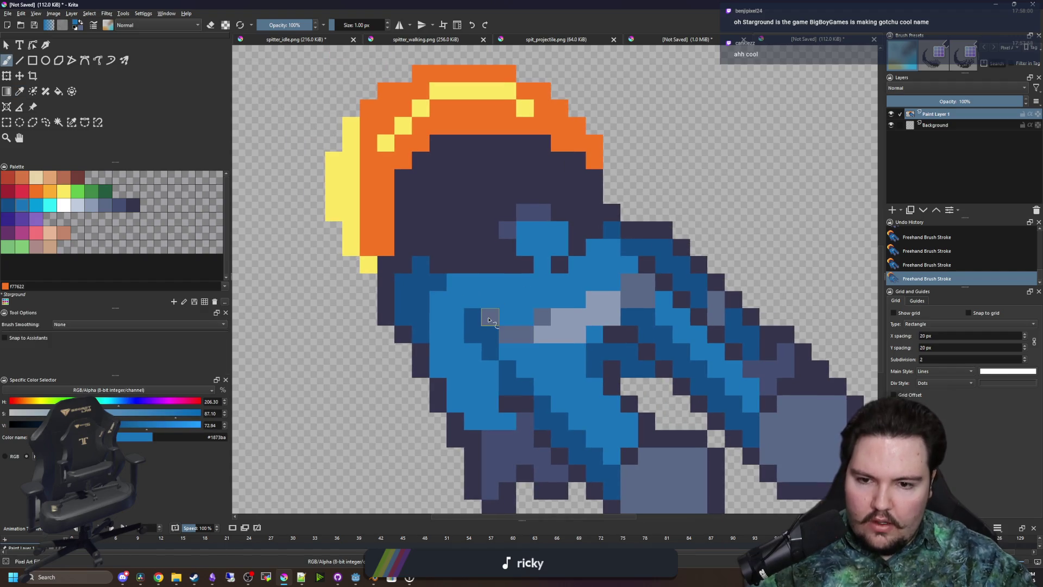
ctrl+click(524, 333)
click(508, 351)
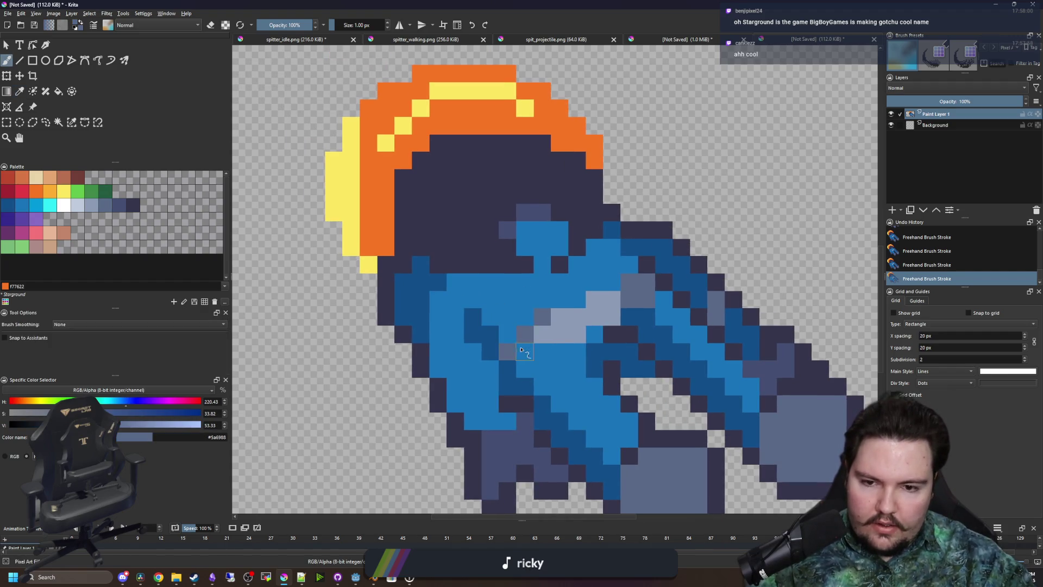
scroll(518, 362, down, 1)
scroll(510, 315, up, 3)
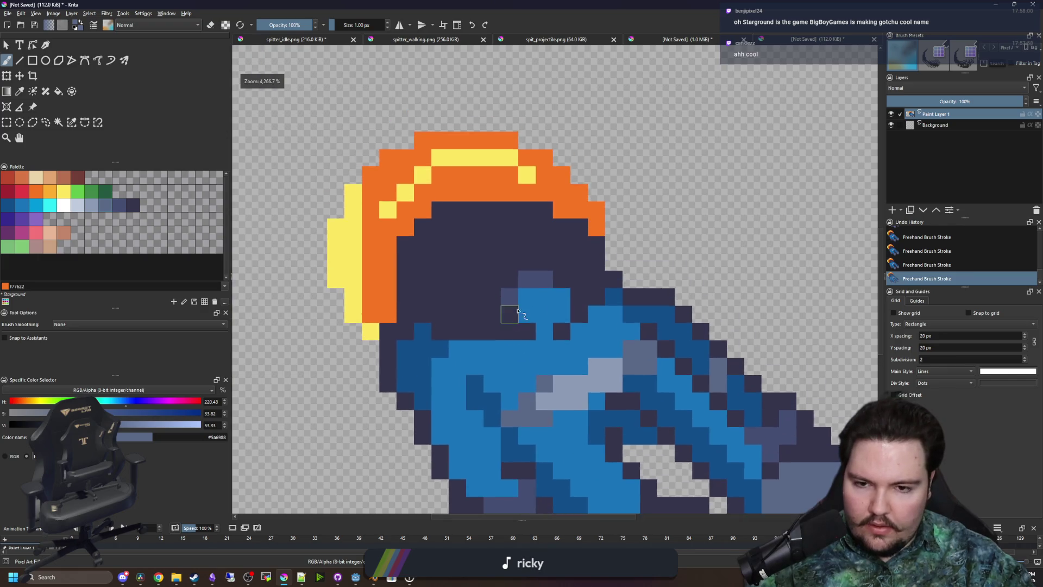
Paint several navy head pixels slate grey-blue, then undo the last grey-blue stroke
drag(511, 304, 522, 363)
ctrl+click(530, 320)
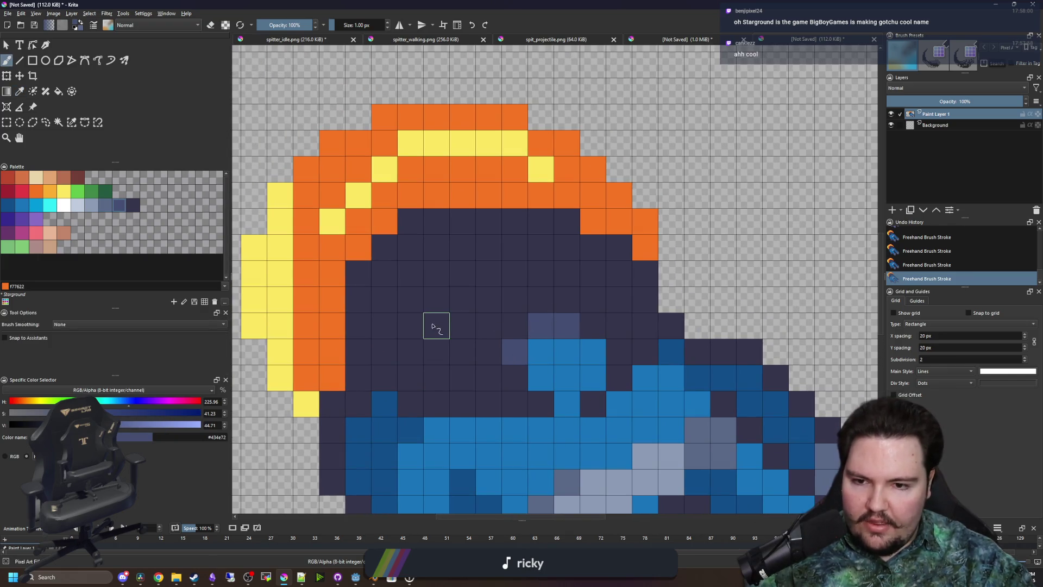
click(412, 326)
drag(431, 301, 459, 298)
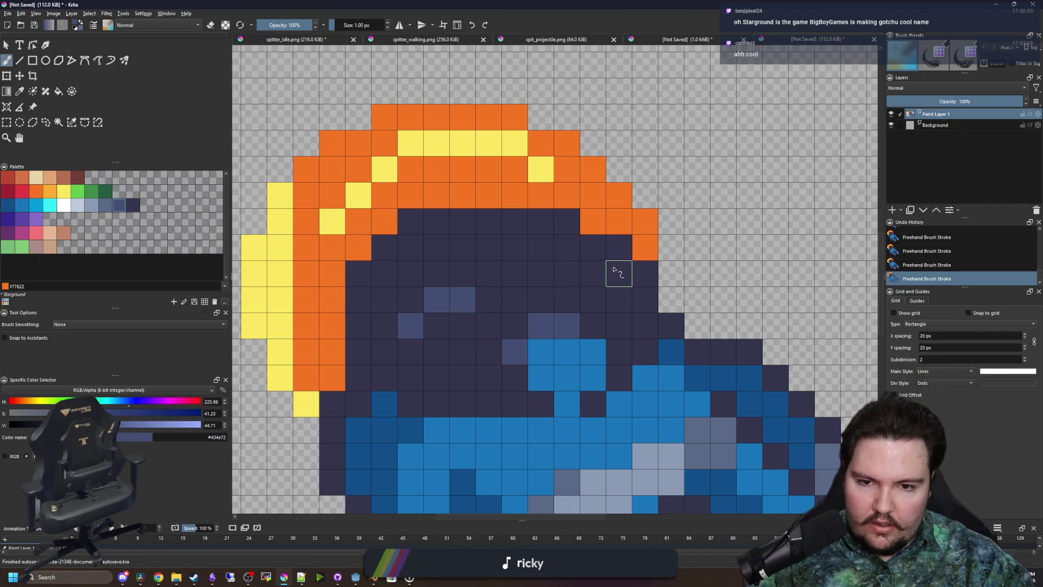
drag(595, 272, 550, 273)
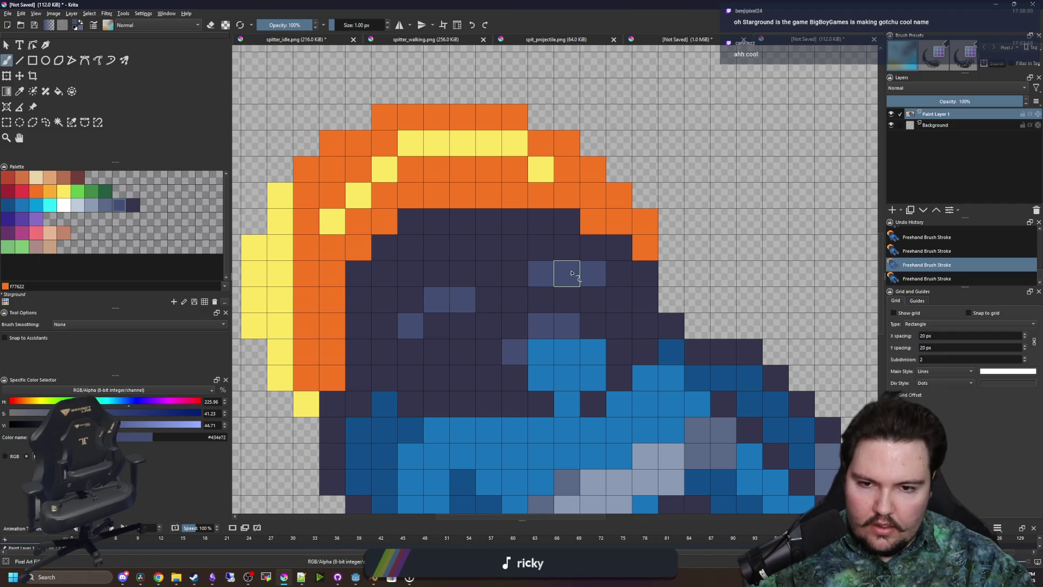
key(ctrl+z)
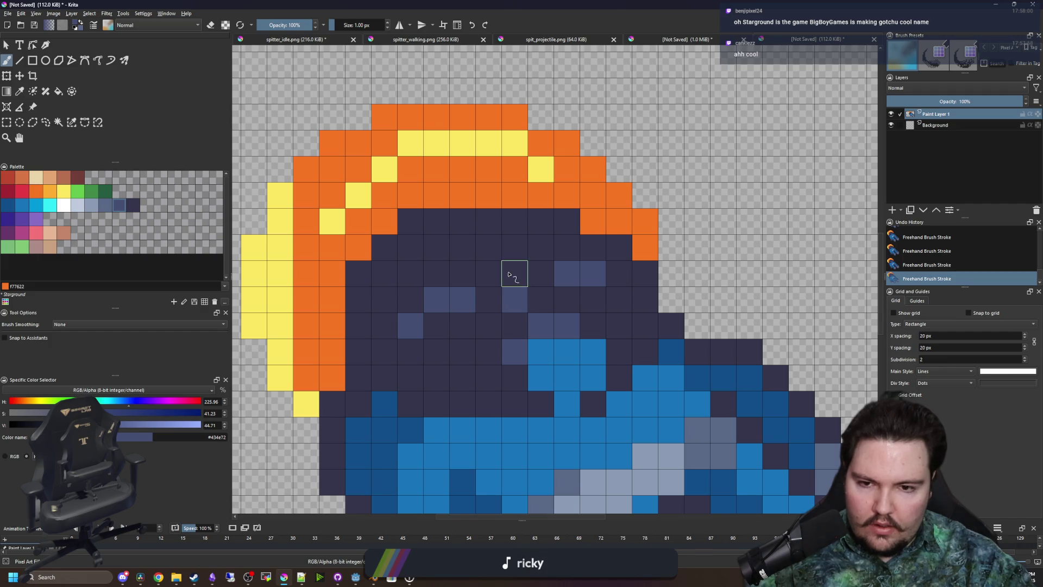
Repaint the crest's top orange rows with the yellow highlight colour
scroll(451, 274, down, 3)
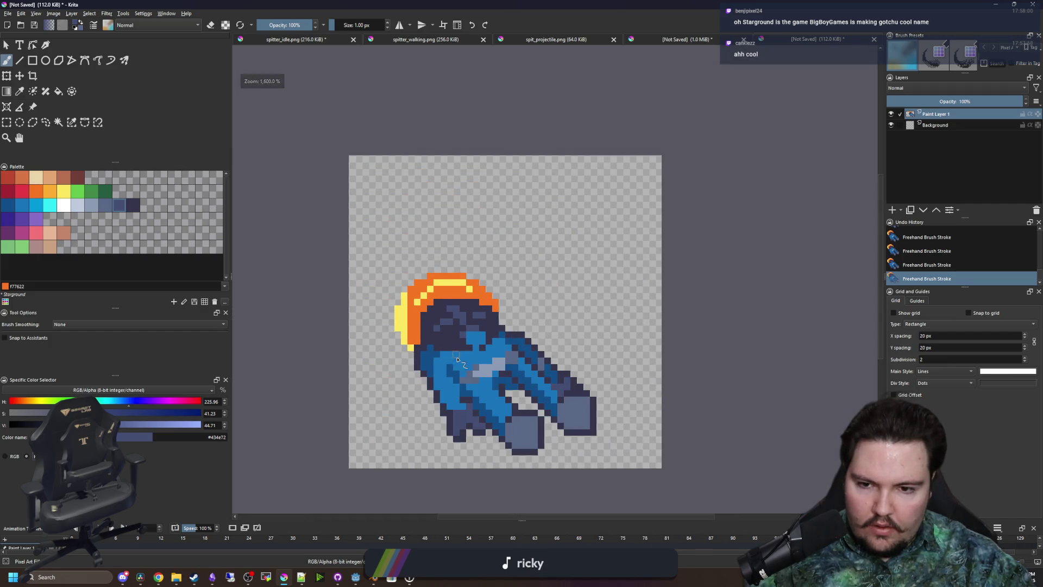
scroll(457, 359, up, 2)
scroll(449, 322, up, 2)
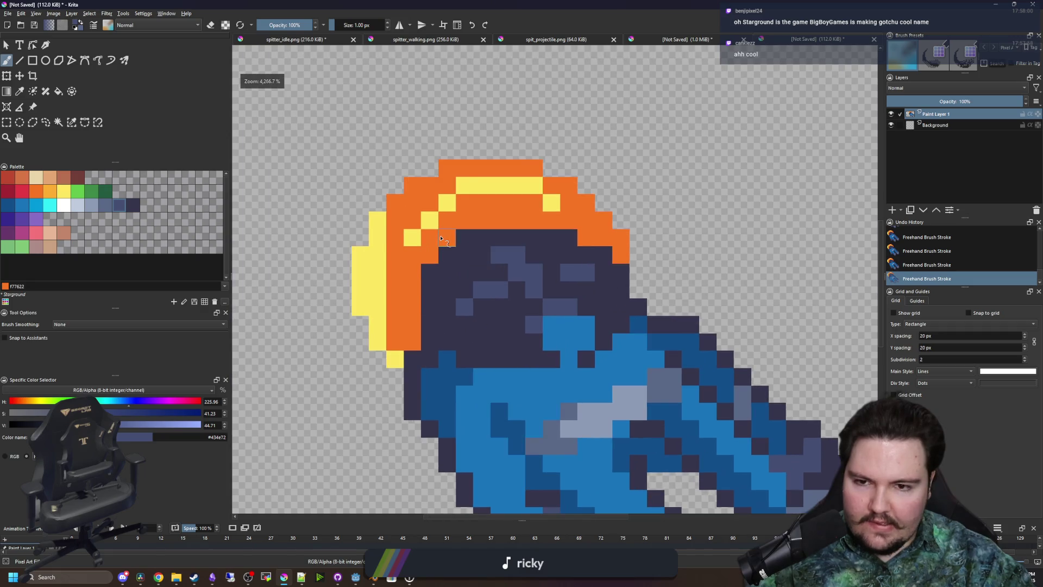
scroll(441, 239, up, 2)
ctrl+click(496, 225)
drag(489, 199, 591, 197)
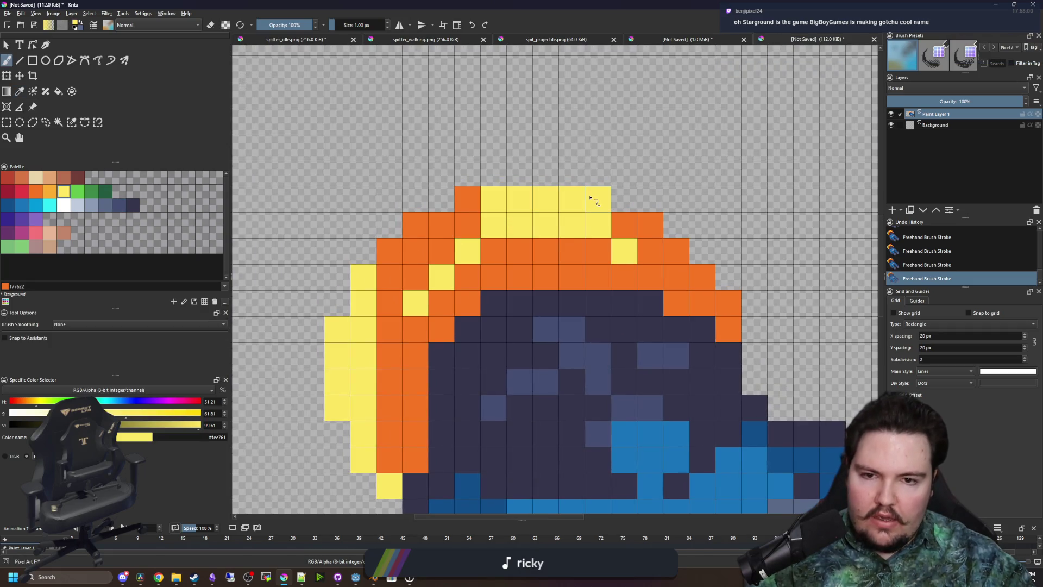
mouse_move(462, 230)
mouse_down()
mouse_move(415, 251)
mouse_move(415, 274)
mouse_up()
mouse_move(624, 247)
mouse_down()
mouse_move(648, 226)
mouse_move(650, 249)
mouse_up()
Undo the last yellow stroke to compare the crest, then redo it
scroll(465, 240, down, 2)
key(ctrl+z)
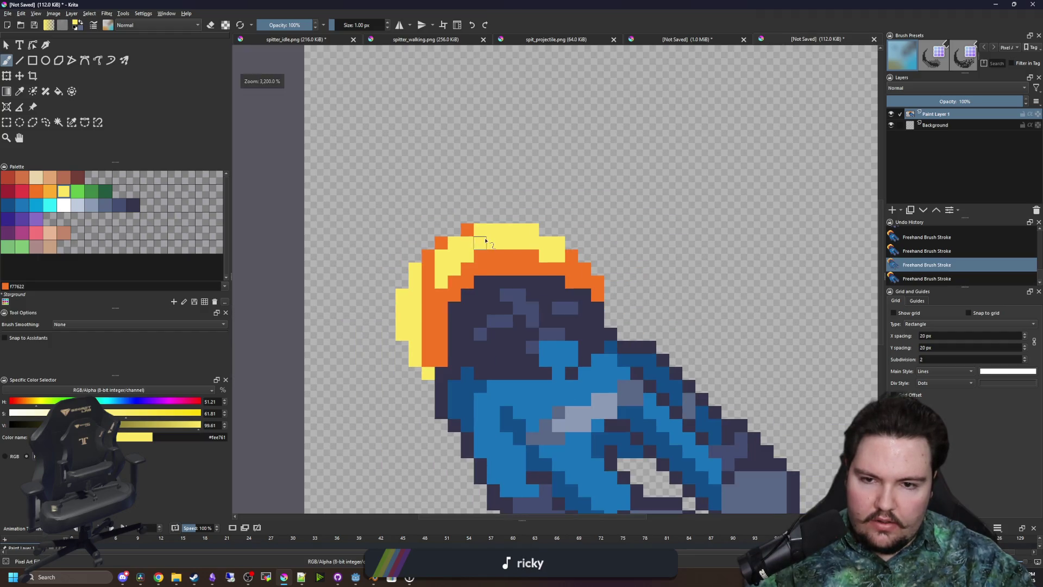
scroll(476, 189, down, 3)
scroll(476, 193, down, 1)
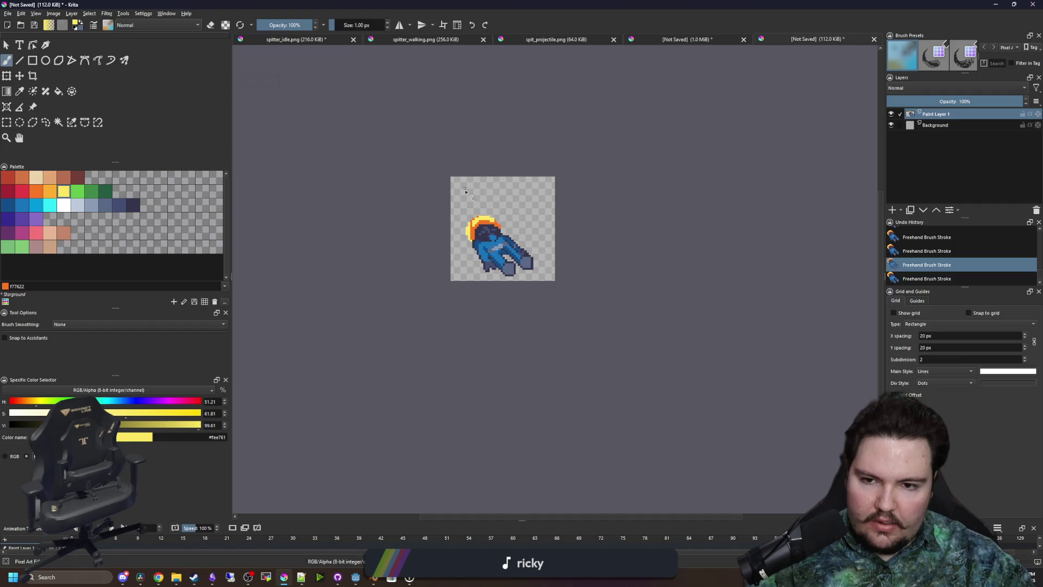
scroll(459, 193, up, 5)
key(ctrl+shift+z)
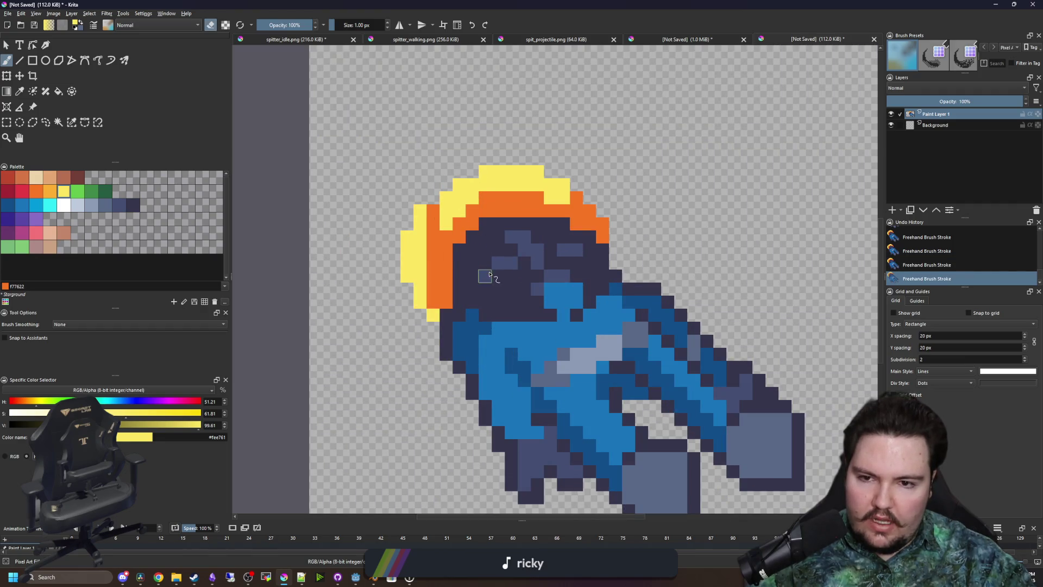
scroll(456, 205, up, 2)
scroll(414, 245, down, 2)
scroll(477, 198, up, 2)
Select the crest's yellow top block and move it up one pixel
key(p)
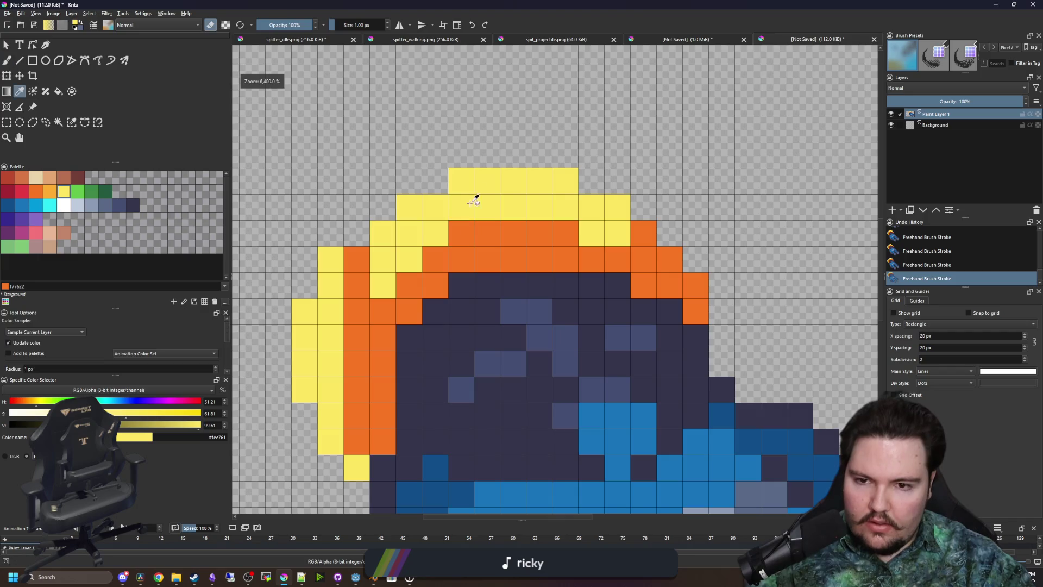
click(59, 122)
click(477, 201)
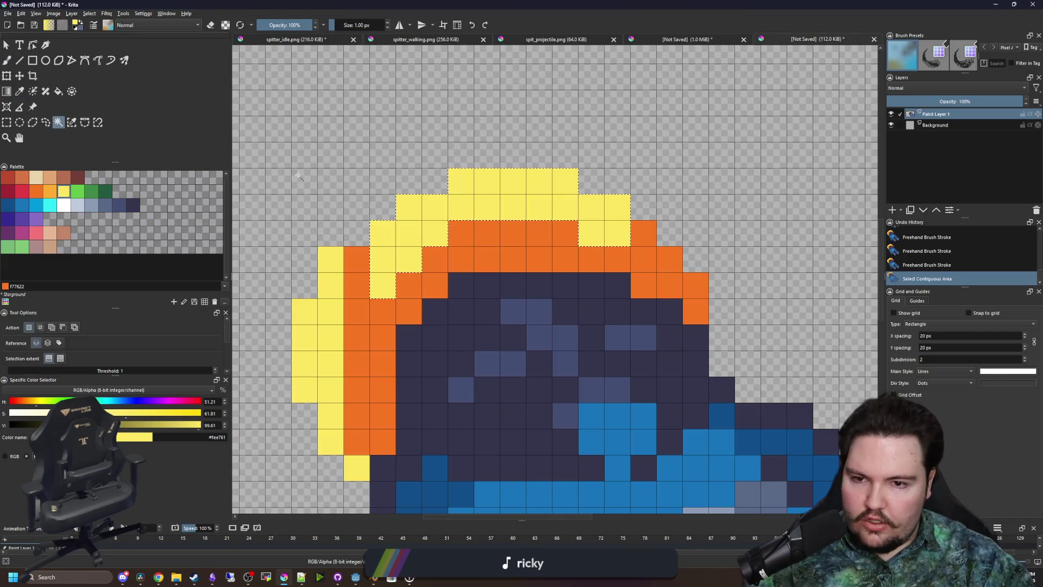
click(19, 76)
drag(503, 194, 503, 168)
key(ctrl+shift+a)
Fill the emptied row and the gaps in the orange band with orange
key(f)
click(565, 212)
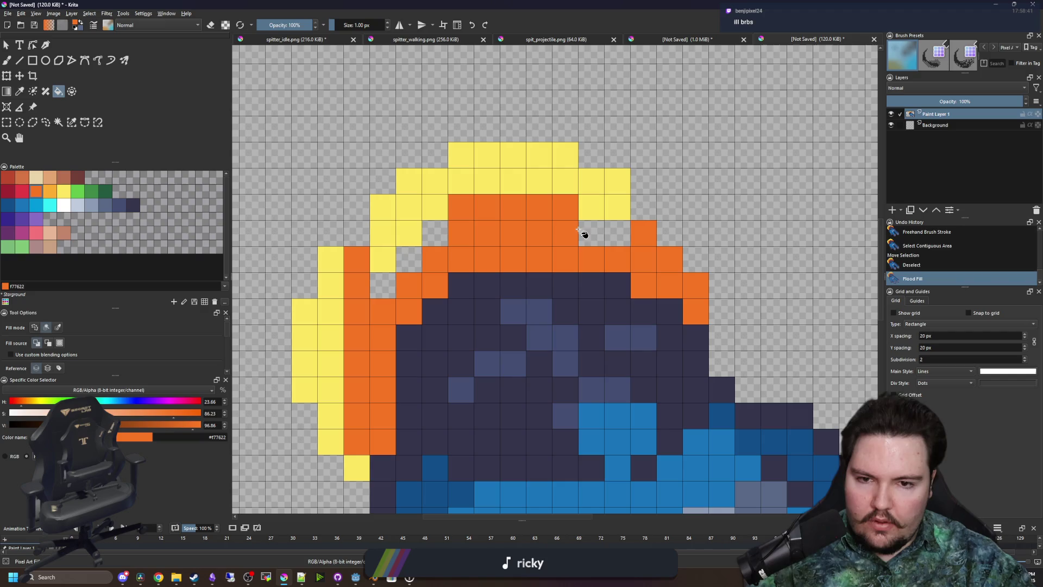
click(603, 234)
click(434, 233)
click(383, 285)
key(b)
click(356, 234)
Fill the yellow left column and a lower-left yellow pixel orange
scroll(429, 264, down, 2)
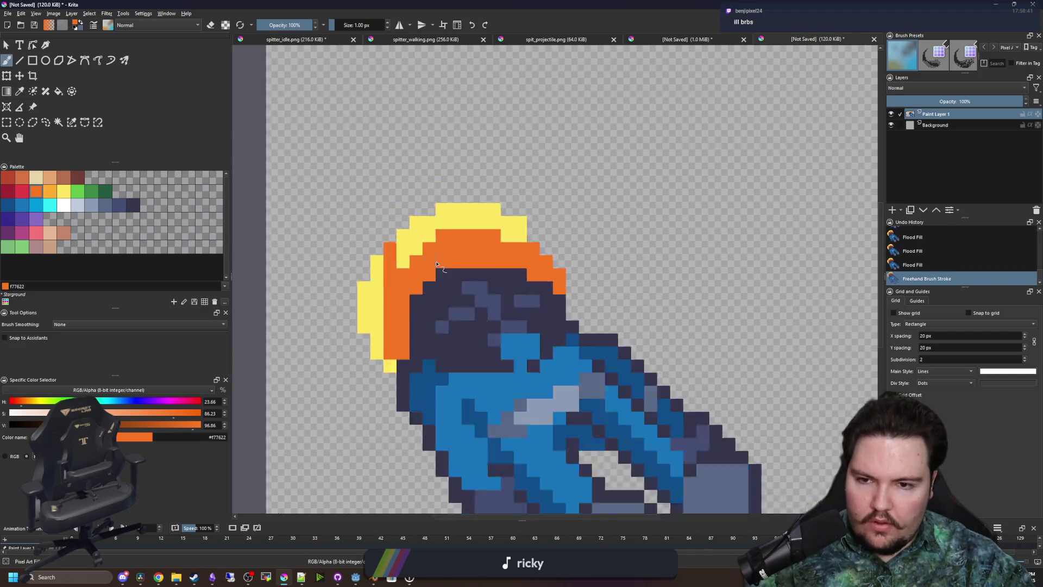
scroll(437, 264, down, 2)
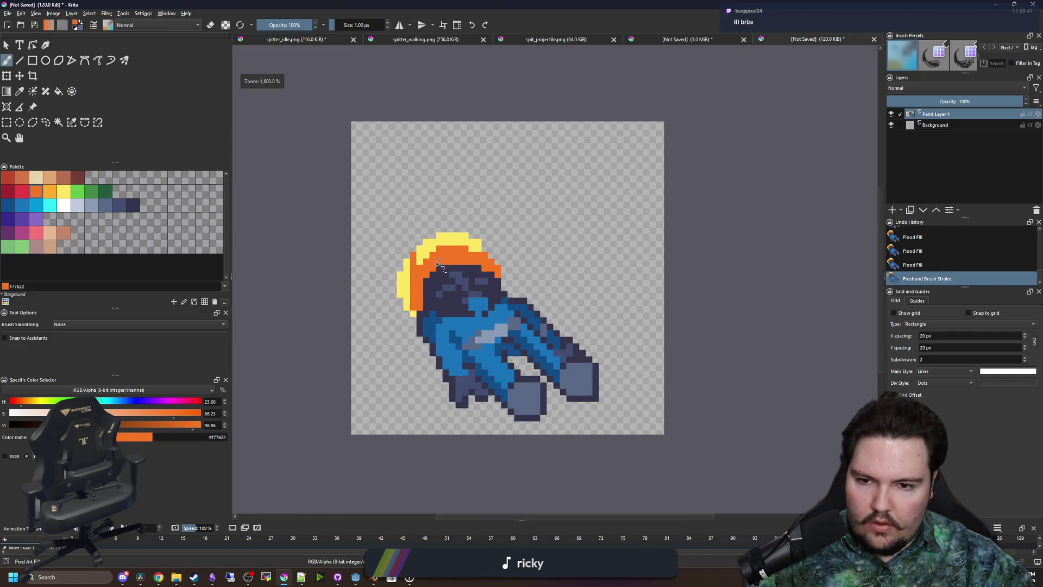
scroll(411, 275, up, 3)
key(f)
click(403, 287)
click(426, 416)
Sample the crest yellow #fee761 and paint yellow pixels along the crest's left edge
key(p)
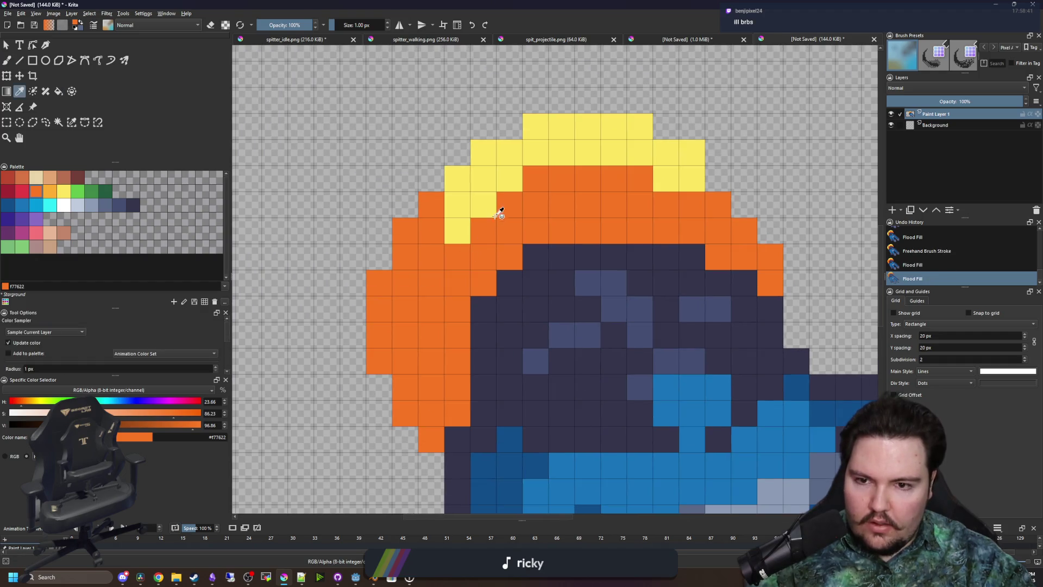
click(495, 214)
key(b)
drag(406, 309, 406, 232)
drag(430, 288, 429, 226)
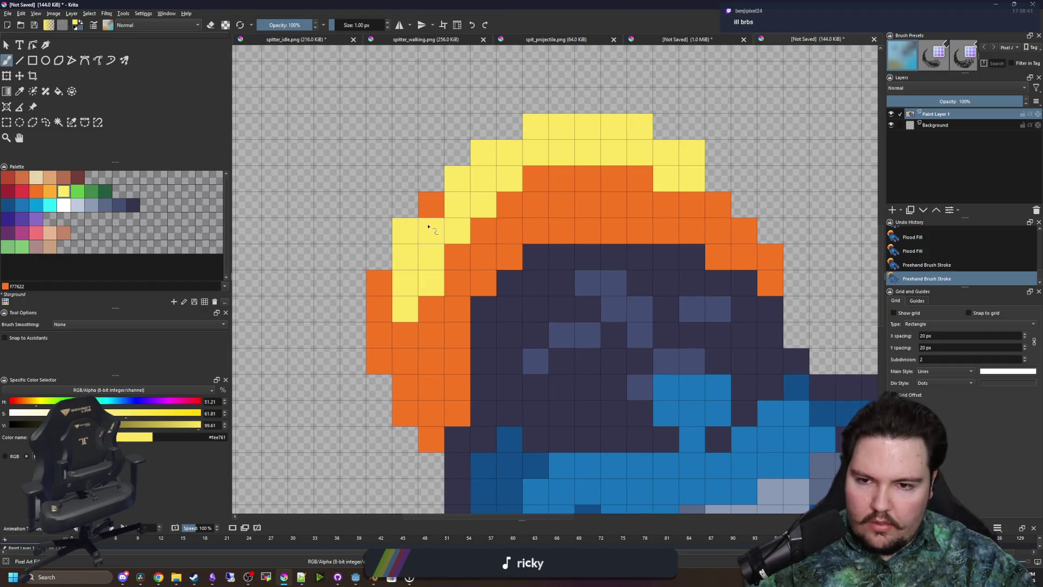
click(431, 205)
drag(378, 308, 377, 312)
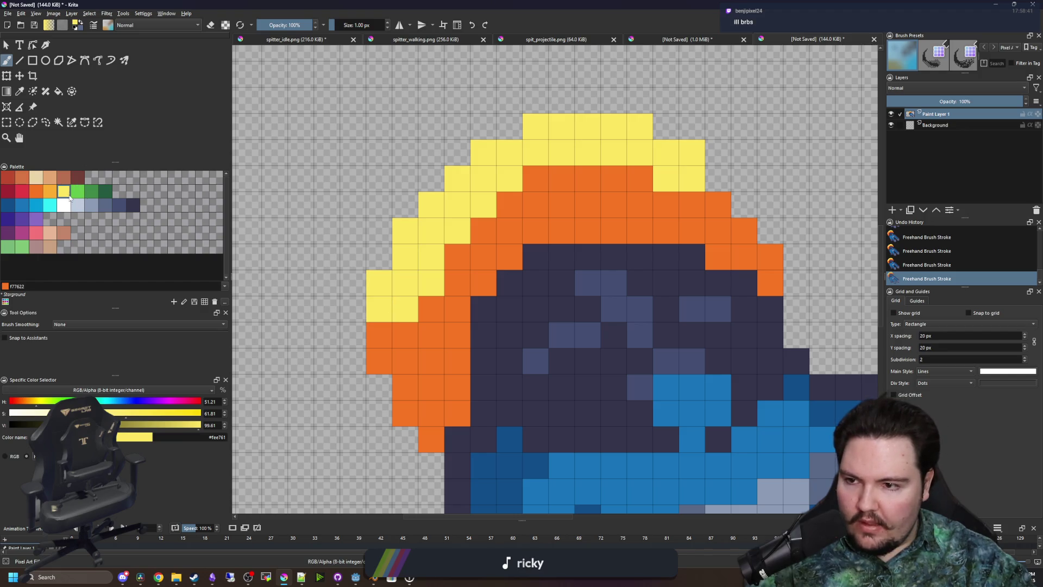
Repaint a column of yellow pixels orange #f77622, then select light orange #feae34
click(38, 193)
drag(438, 288, 440, 200)
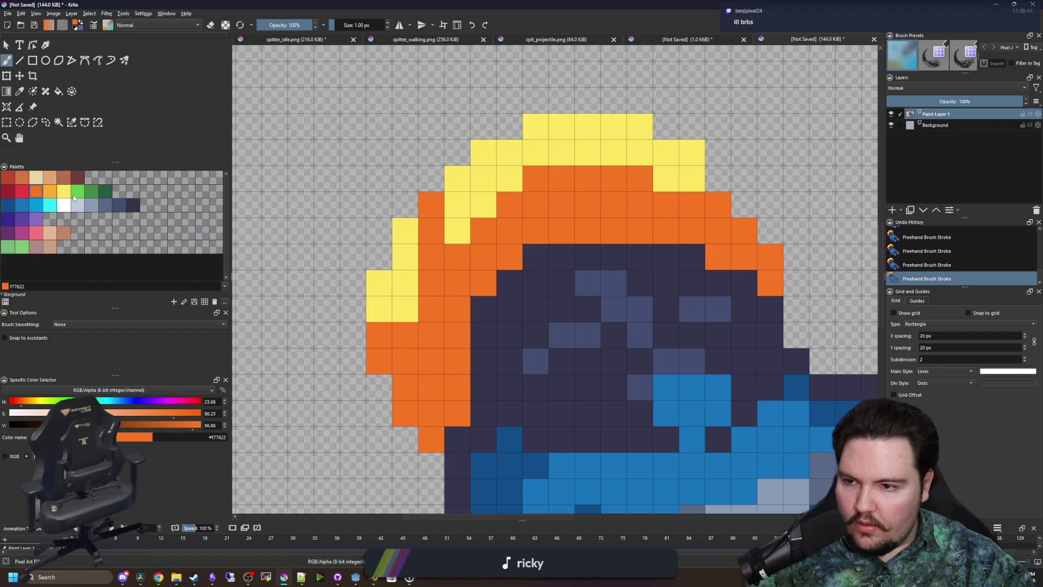
click(50, 191)
Add light orange highlight pixels across the crest
click(402, 318)
drag(475, 239, 323, 296)
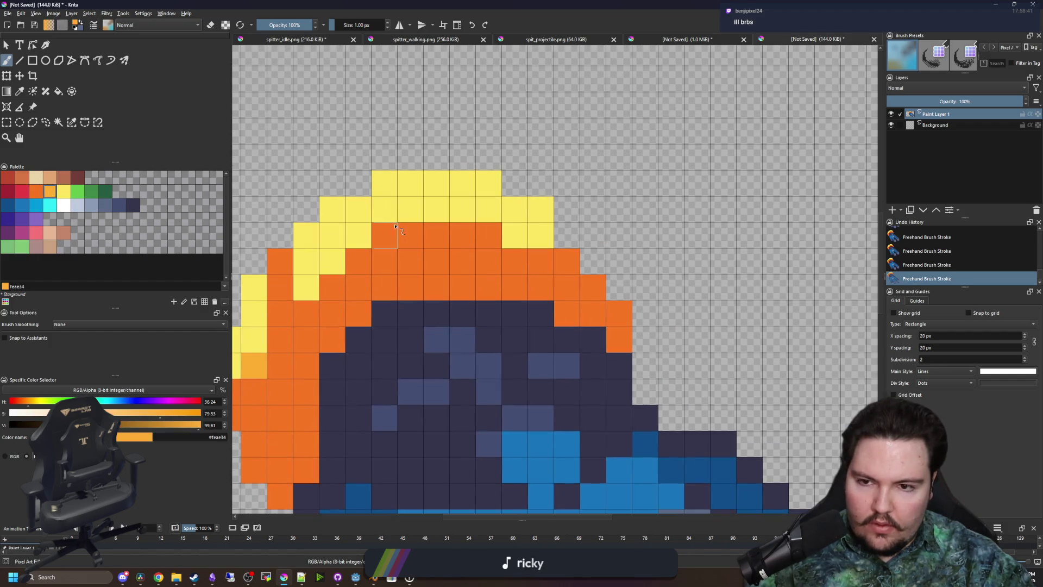
click(384, 236)
click(489, 235)
click(567, 262)
scroll(460, 314, down, 5)
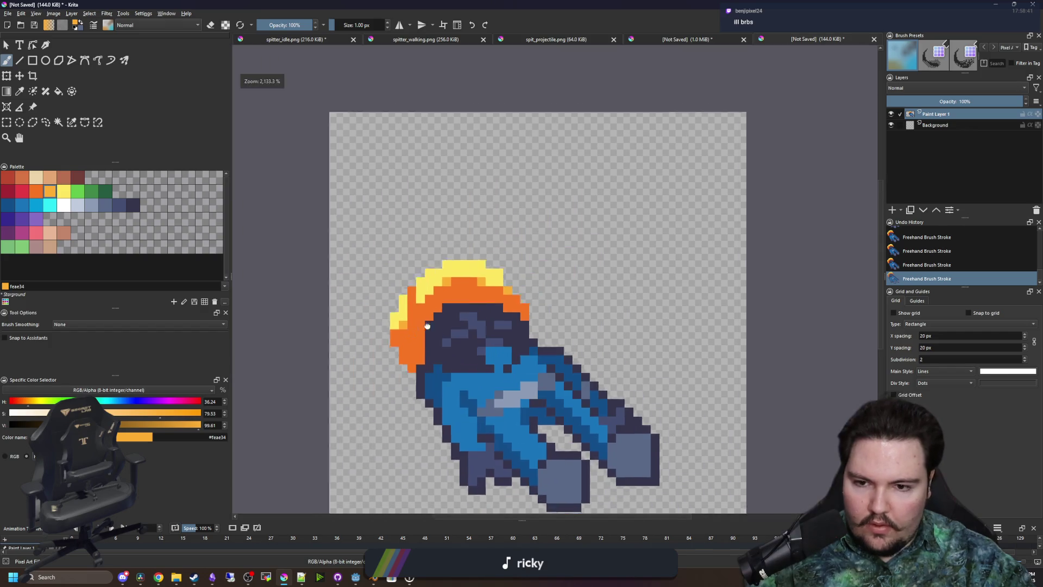
scroll(499, 284, up, 4)
scroll(468, 278, down, 5)
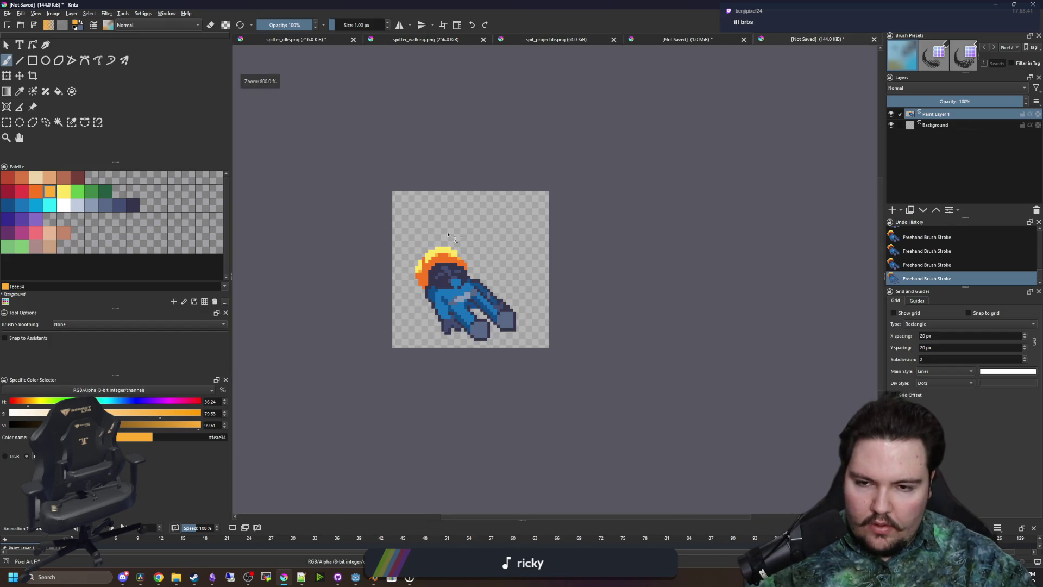
scroll(444, 220, down, 2)
scroll(409, 210, up, 8)
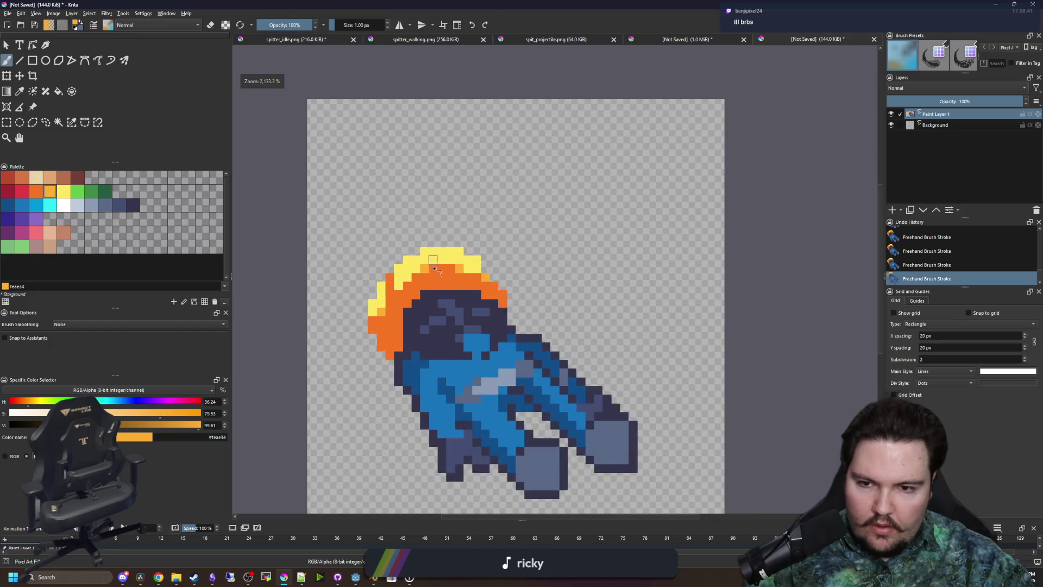
Paint three diagonal edge pixels light orange, then turn them and the crest's right end orange
click(383, 276)
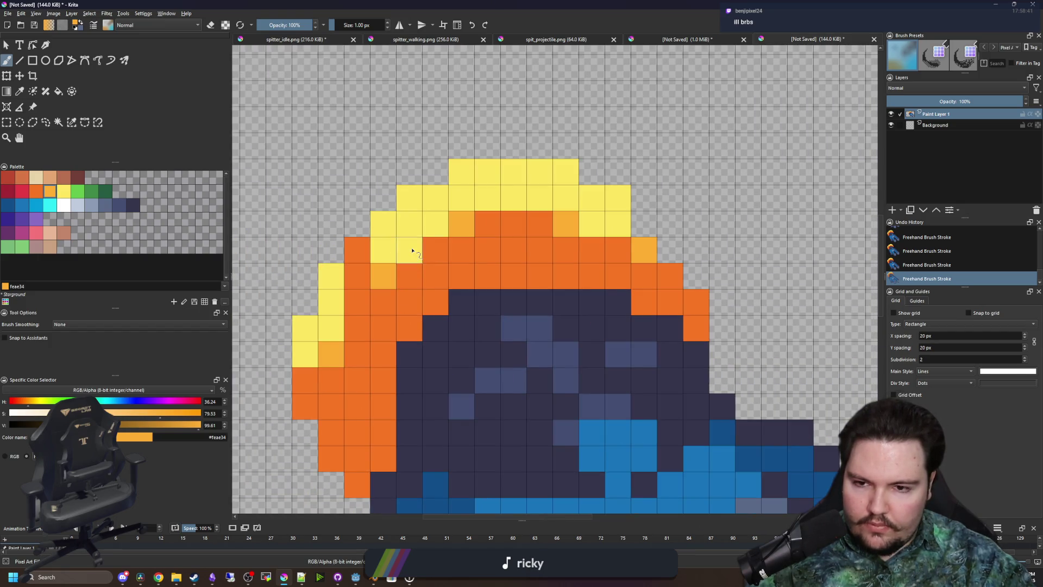
click(410, 249)
click(435, 224)
ctrl+click(430, 250)
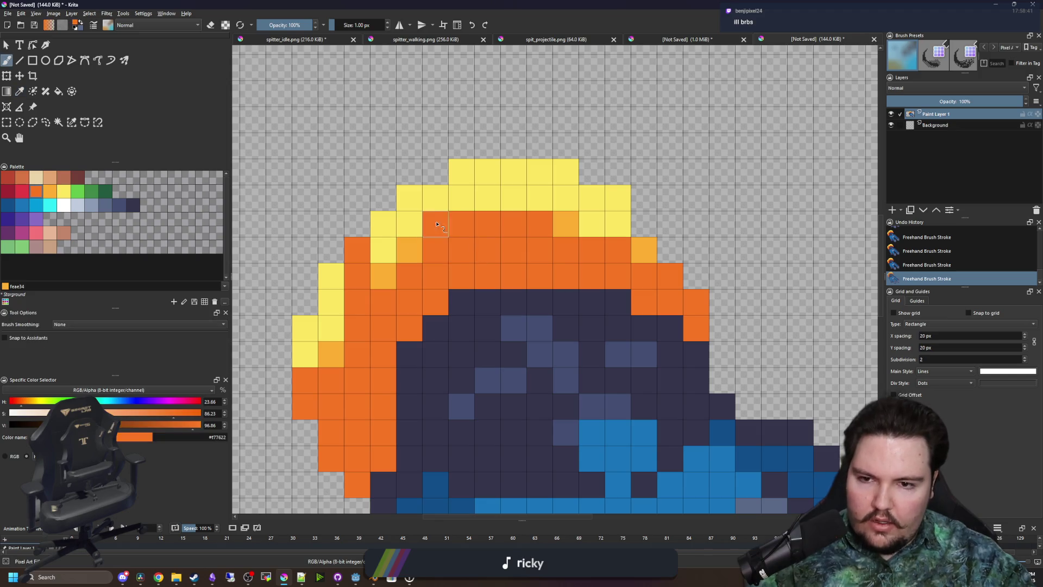
drag(461, 223, 383, 276)
click(576, 226)
click(581, 226)
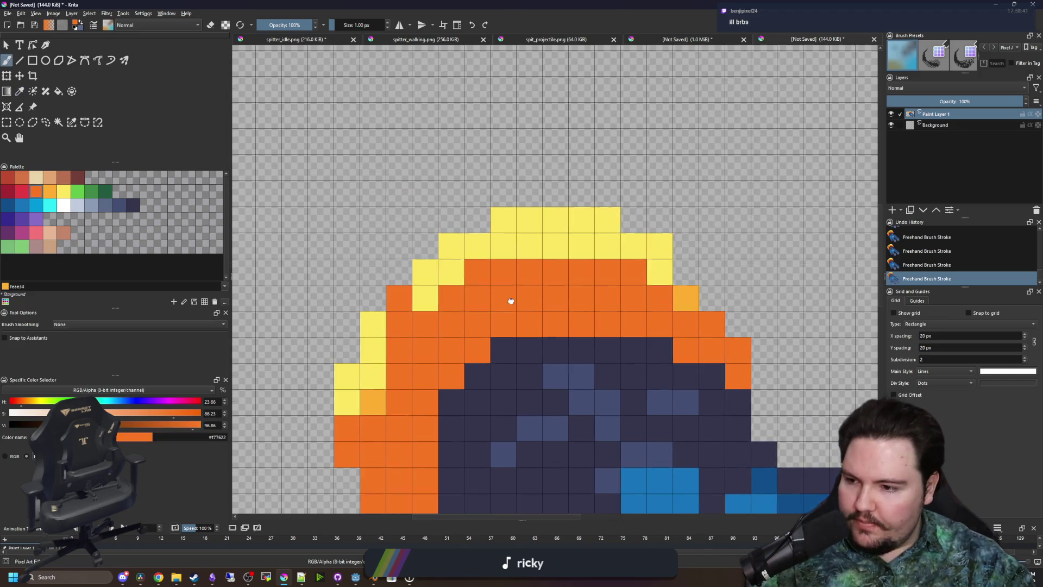
Add light orange highlights and a light orange run along the crest top
ctrl+click(696, 296)
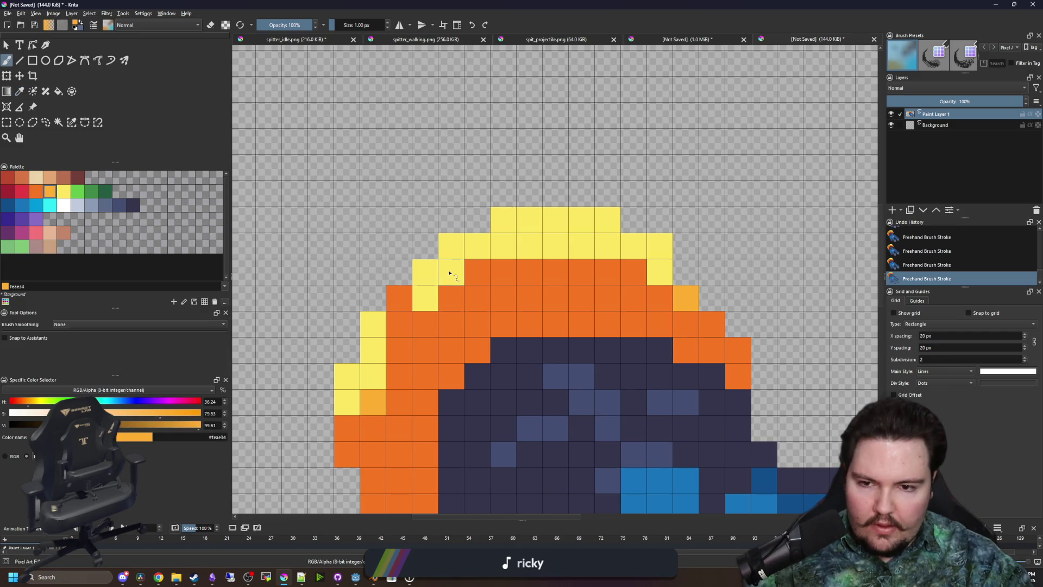
click(451, 272)
click(425, 297)
drag(529, 248, 560, 247)
scroll(477, 286, down, 3)
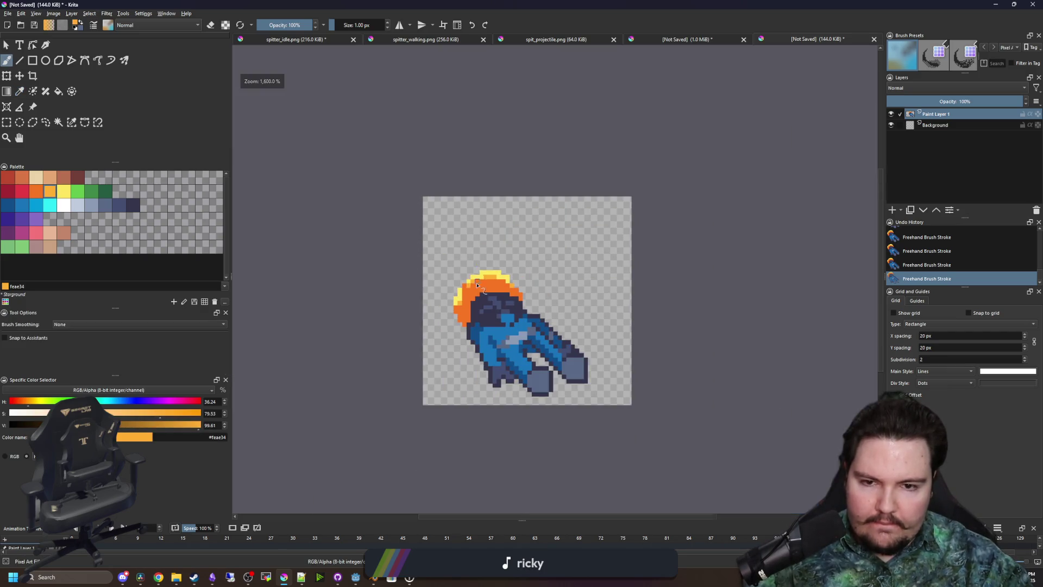
scroll(465, 243, down, 2)
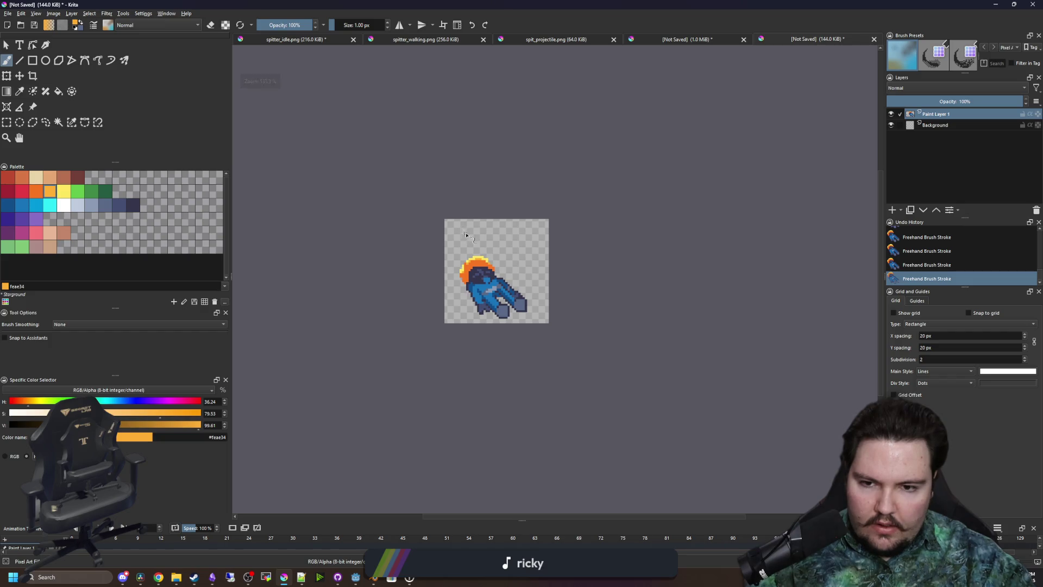
scroll(482, 255, up, 4)
scroll(464, 273, up, 3)
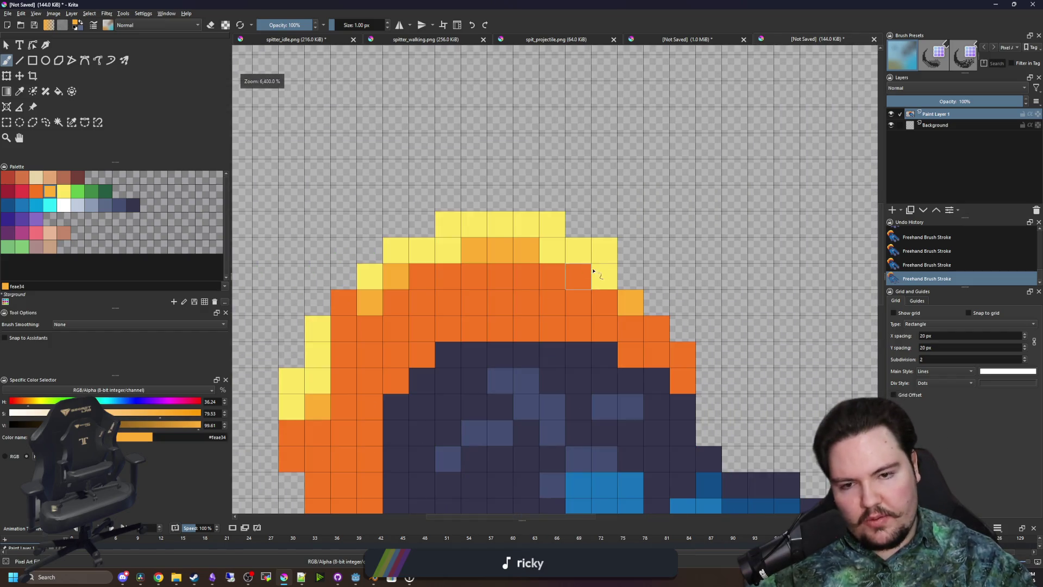
Paint two top-right yellow pixels orange and turn one back to yellow
key(p)
drag(556, 253, 570, 248)
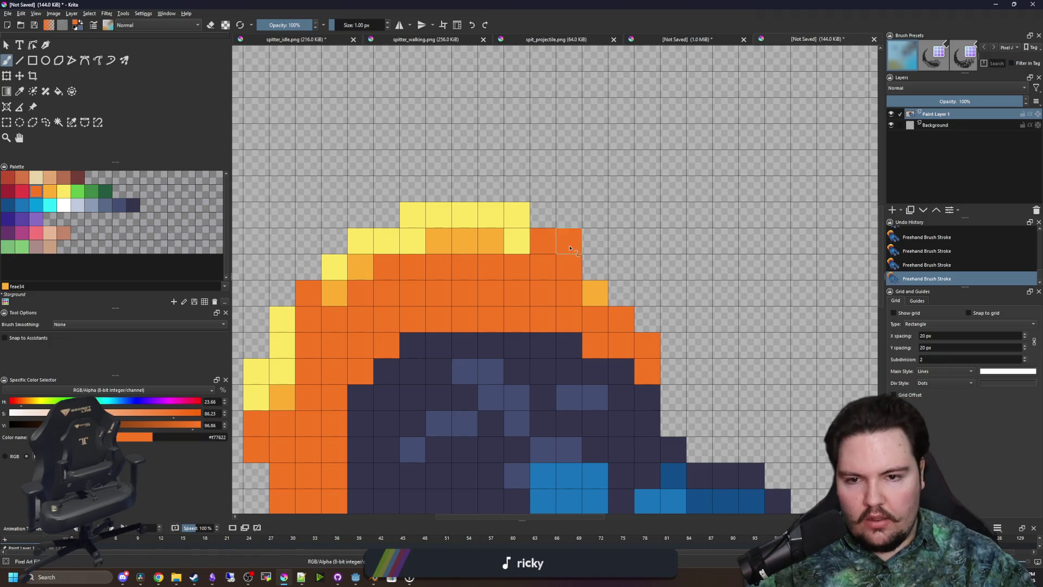
ctrl+click(516, 241)
click(542, 240)
scroll(497, 220, down, 6)
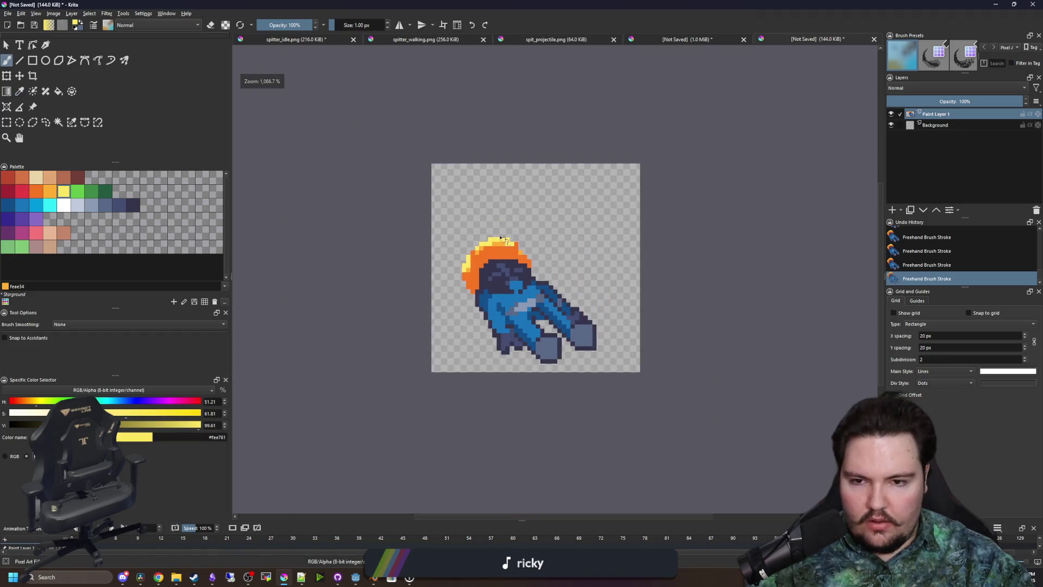
scroll(489, 205, up, 8)
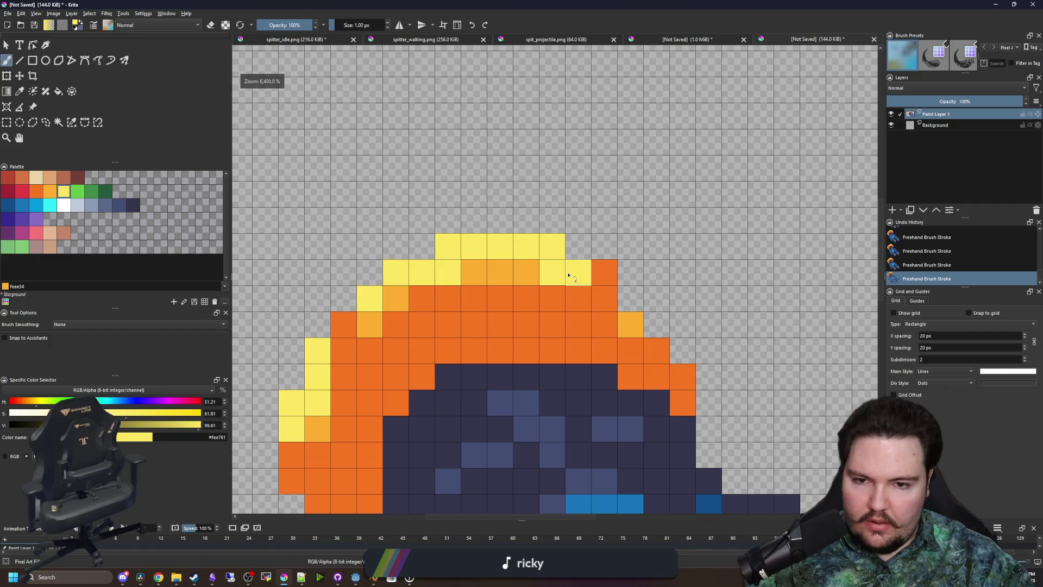
Make a second-row cell light orange and a stray light orange cell dark orange
ctrl+click(594, 270)
scroll(483, 204, down, 6)
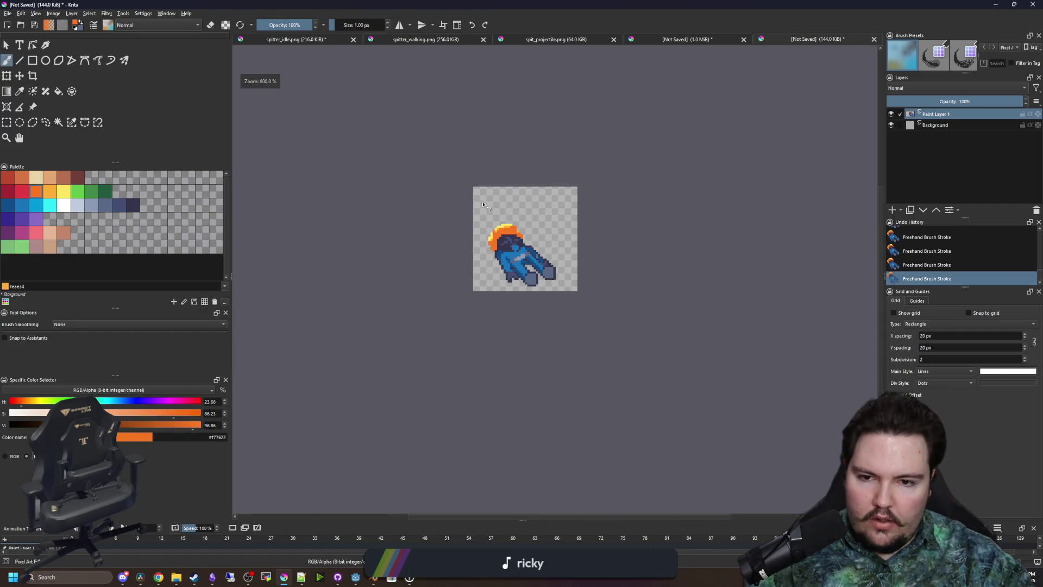
scroll(526, 231, up, 7)
ctrl+click(511, 263)
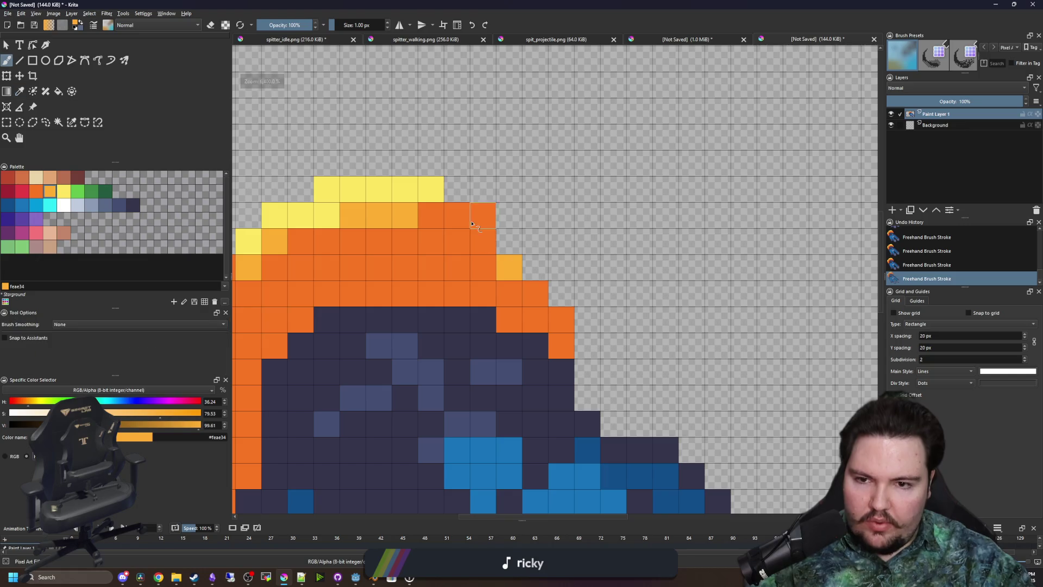
click(439, 222)
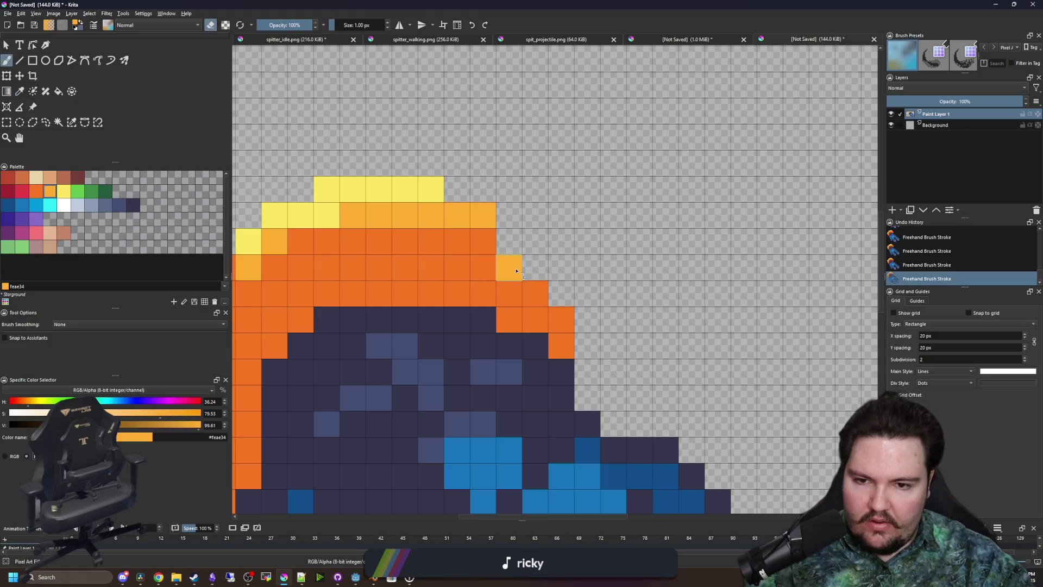
ctrl+click(515, 293)
click(508, 265)
Repaint the light-orange top cells of the crest dark orange
scroll(508, 265, down, 7)
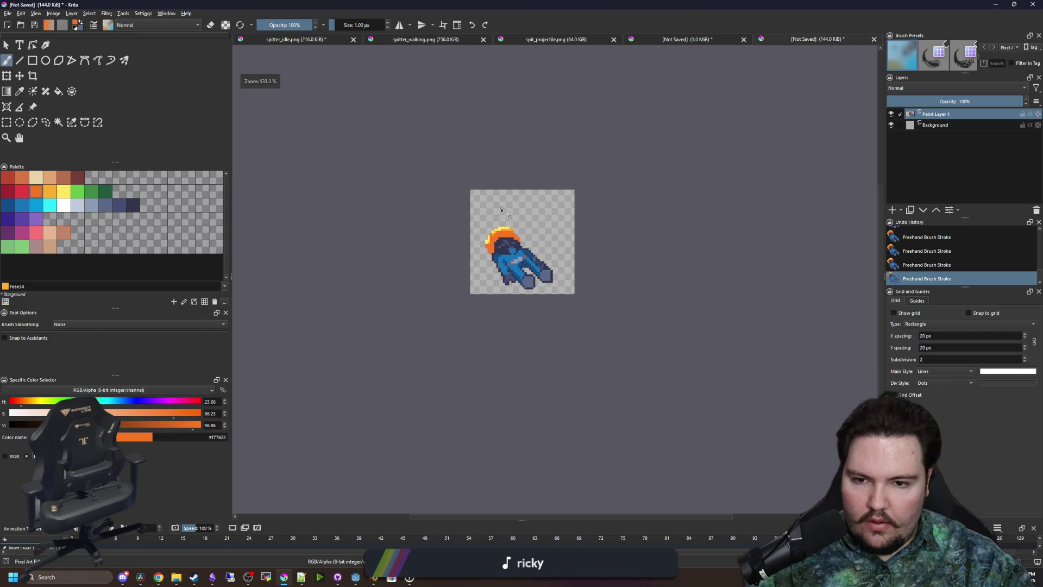
scroll(516, 234, up, 7)
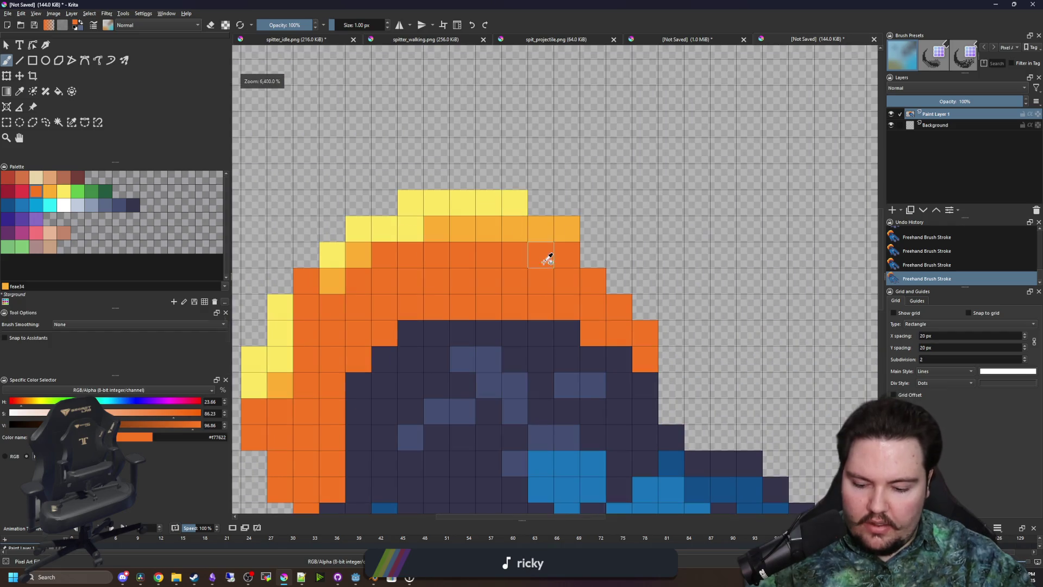
drag(530, 238, 464, 227)
scroll(464, 227, down, 7)
scroll(478, 234, up, 6)
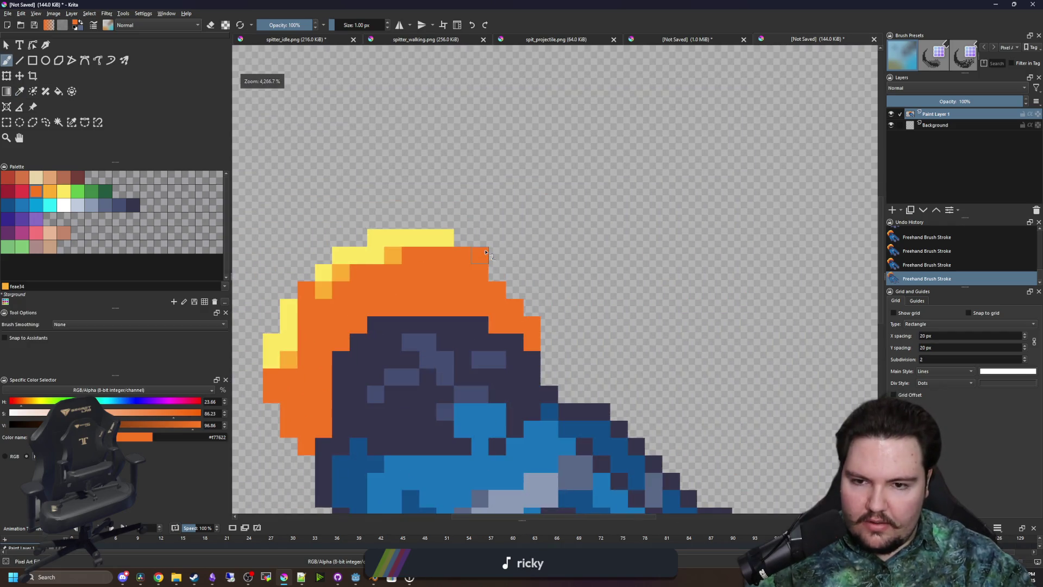
Erase a crest-edge cell, undo the erase, and add an orange pixel at the edge
key(e)
click(481, 254)
scroll(482, 234, down, 7)
key(ctrl+z)
scroll(483, 234, down, 1)
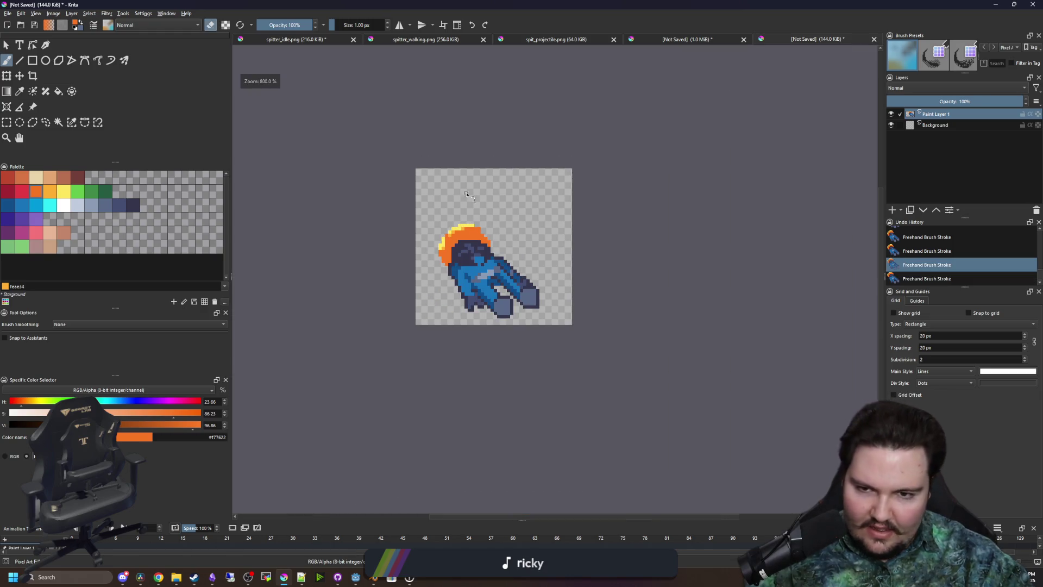
scroll(485, 234, up, 8)
key(e)
click(493, 270)
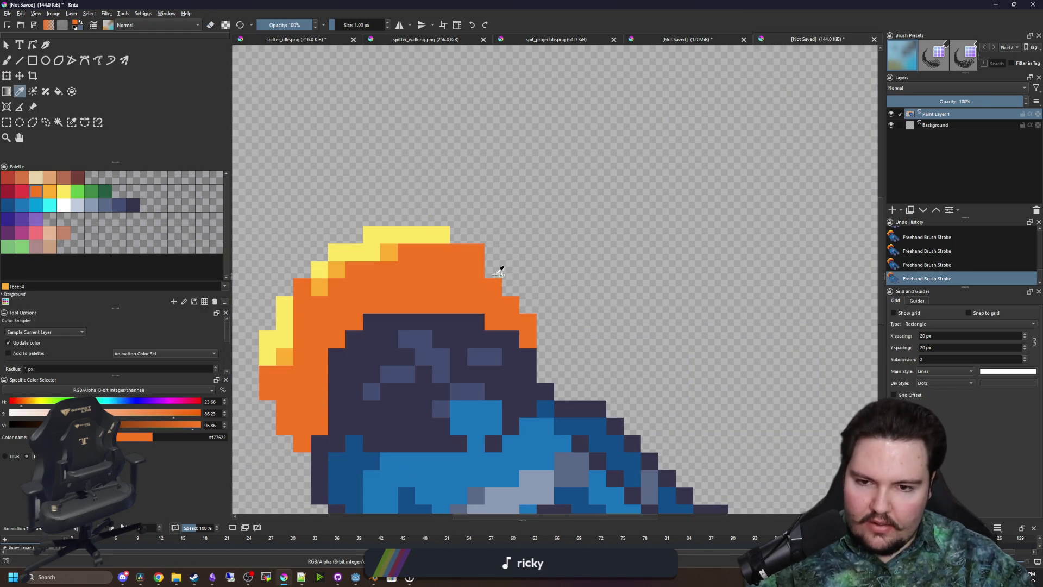
Sample dark navy #35354c and darken the edge pixels of both feet
scroll(414, 279, down, 1)
scroll(414, 279, down, 1)
scroll(442, 340, up, 1)
scroll(529, 399, up, 1)
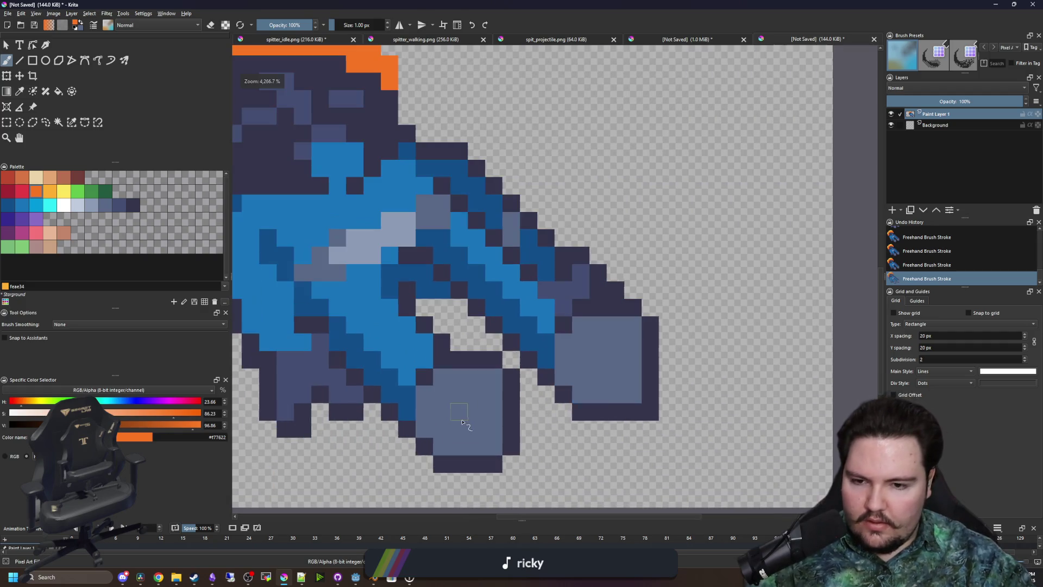
scroll(427, 428, up, 1)
ctrl+click(418, 369)
drag(408, 386, 408, 438)
drag(434, 361, 434, 386)
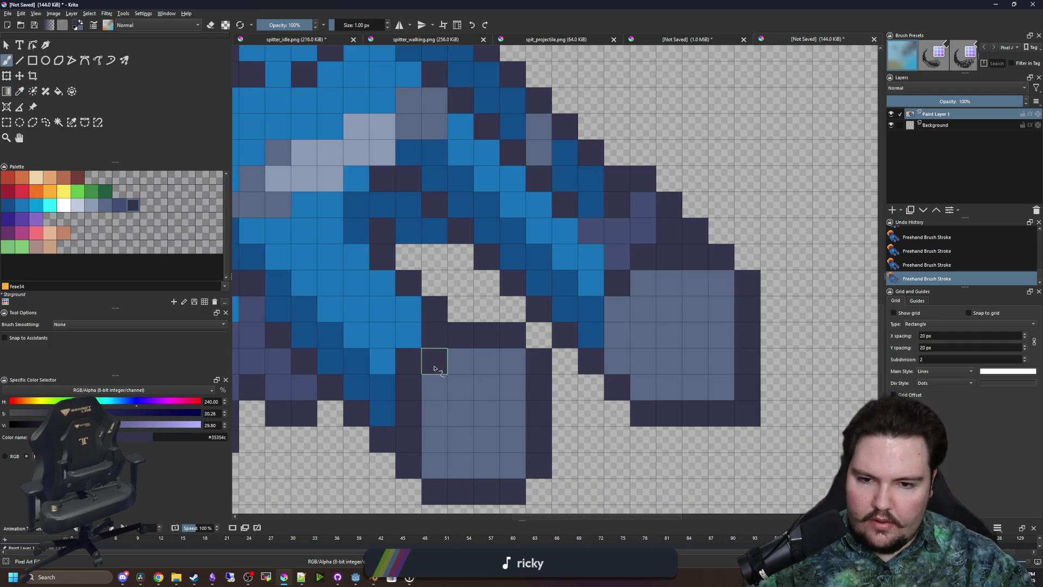
click(620, 358)
click(617, 308)
click(643, 282)
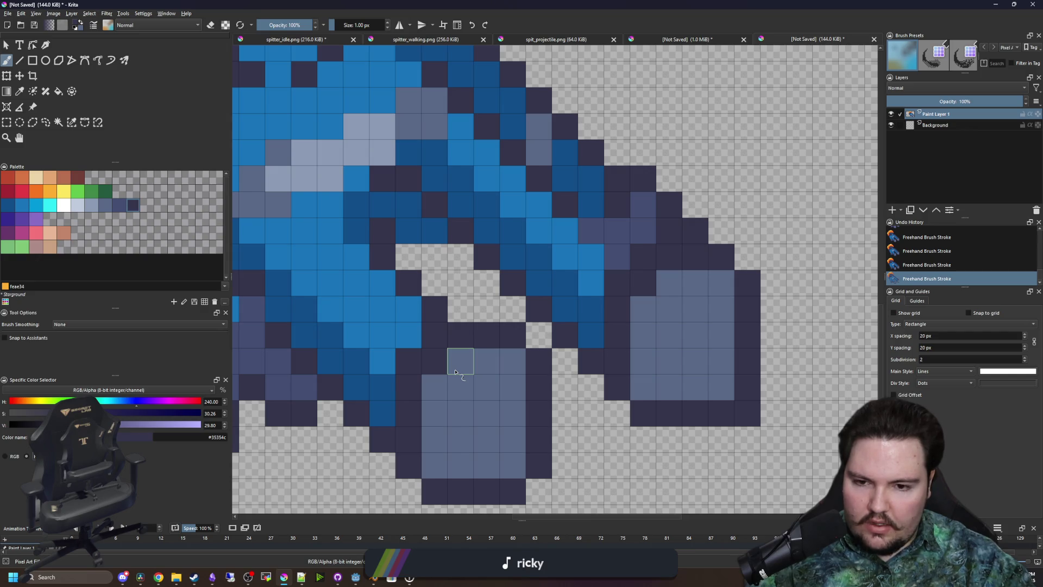
Paint the top rows of both feet dark navy, then pick grey-blue #5a6988 for restoring pixels
drag(456, 373, 508, 372)
click(426, 384)
mouse_move(663, 284)
mouse_down()
mouse_move(722, 284)
mouse_move(669, 258)
mouse_up()
click(653, 311)
ctrl+click(695, 334)
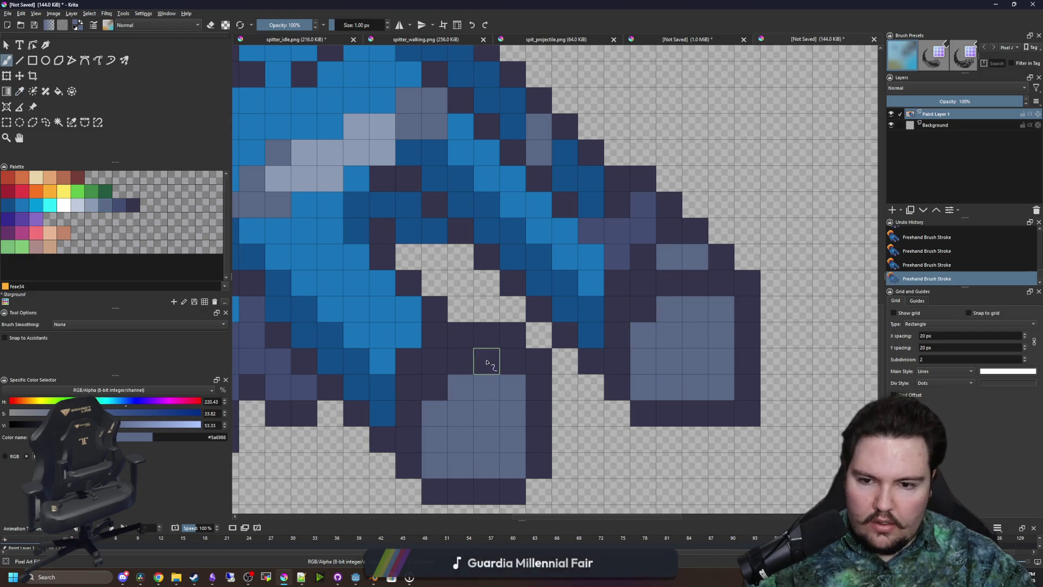
scroll(516, 315, down, 5)
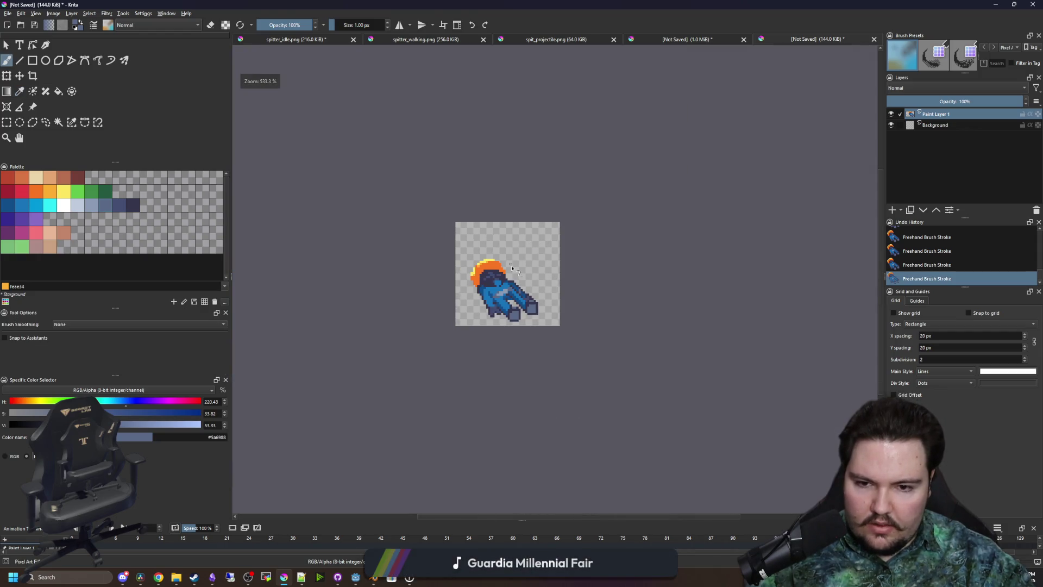
Repaint the navy cells in the Splitter's body with dark blue #124e89
scroll(516, 305, up, 4)
scroll(495, 223, up, 2)
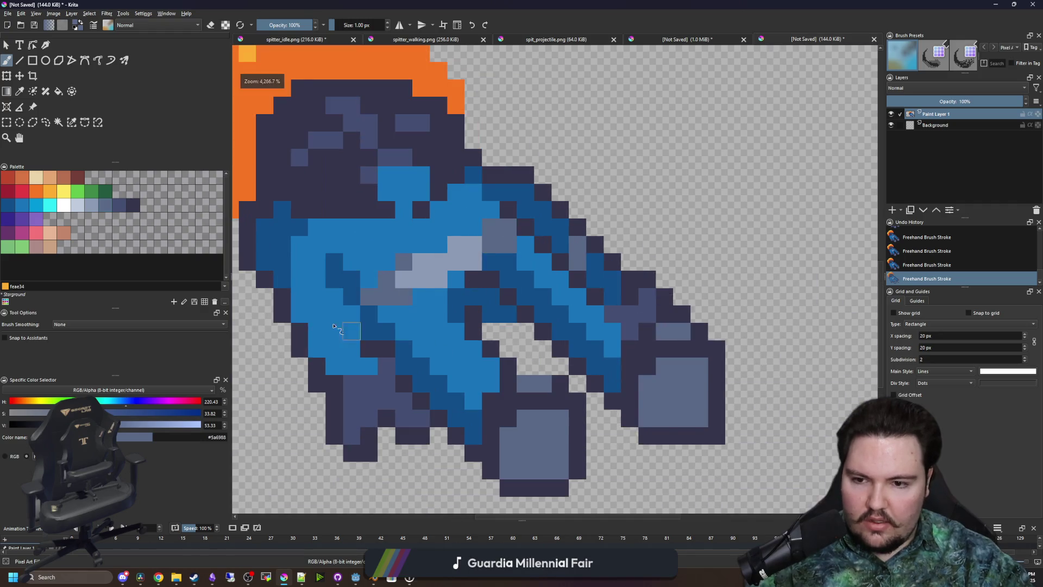
scroll(347, 315, up, 1)
scroll(292, 313, down, 1)
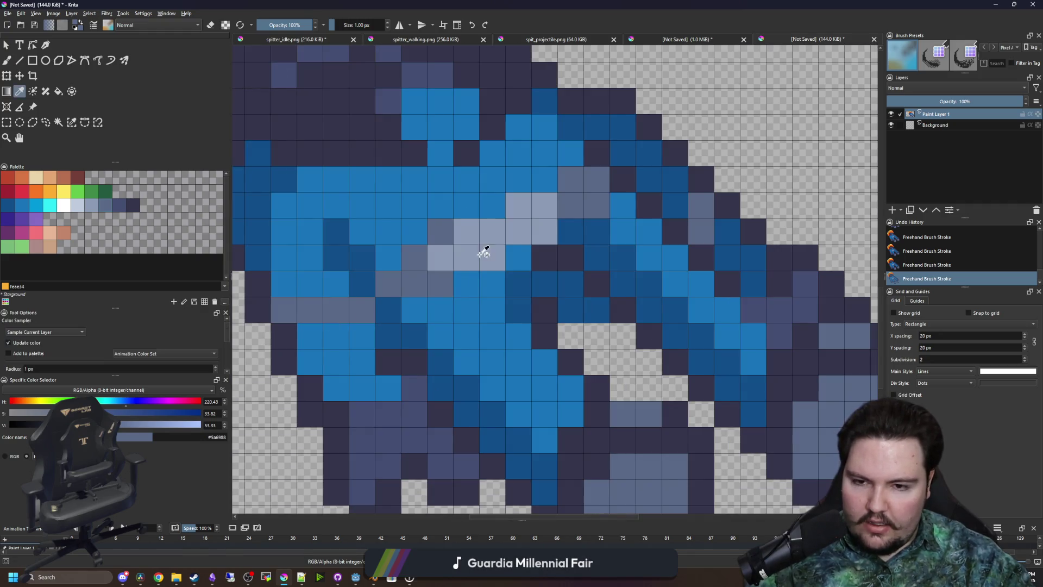
ctrl+click(482, 249)
scroll(500, 354, down, 1)
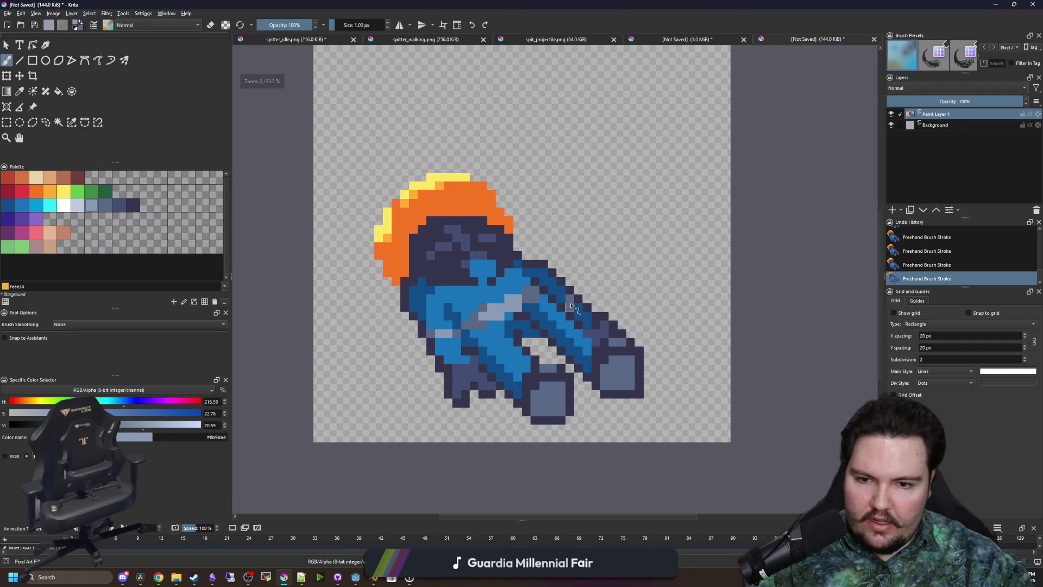
scroll(448, 310, up, 1)
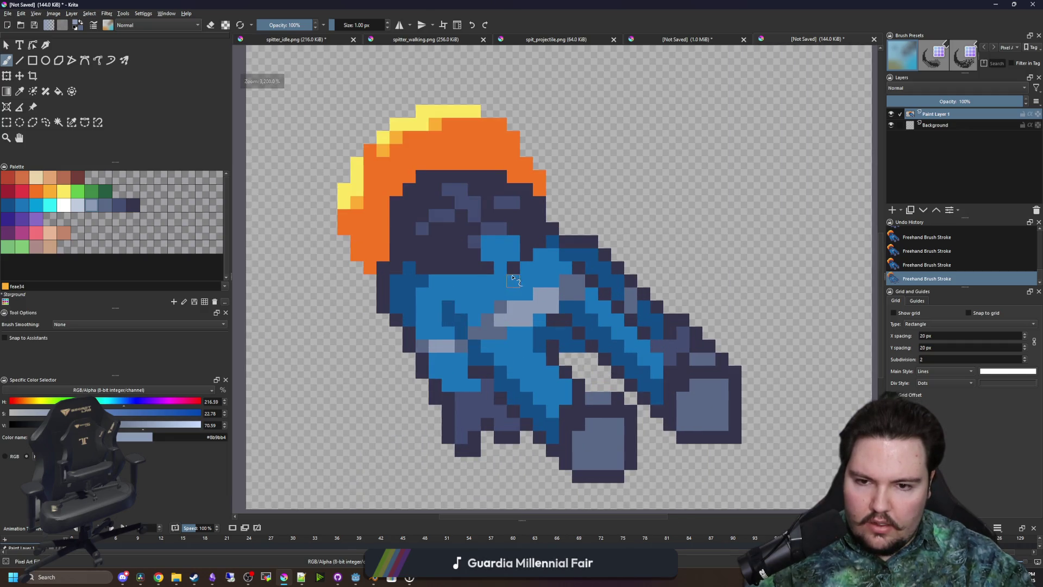
scroll(473, 285, up, 3)
key(p)
ctrl+click(645, 341)
scroll(597, 325, down, 1)
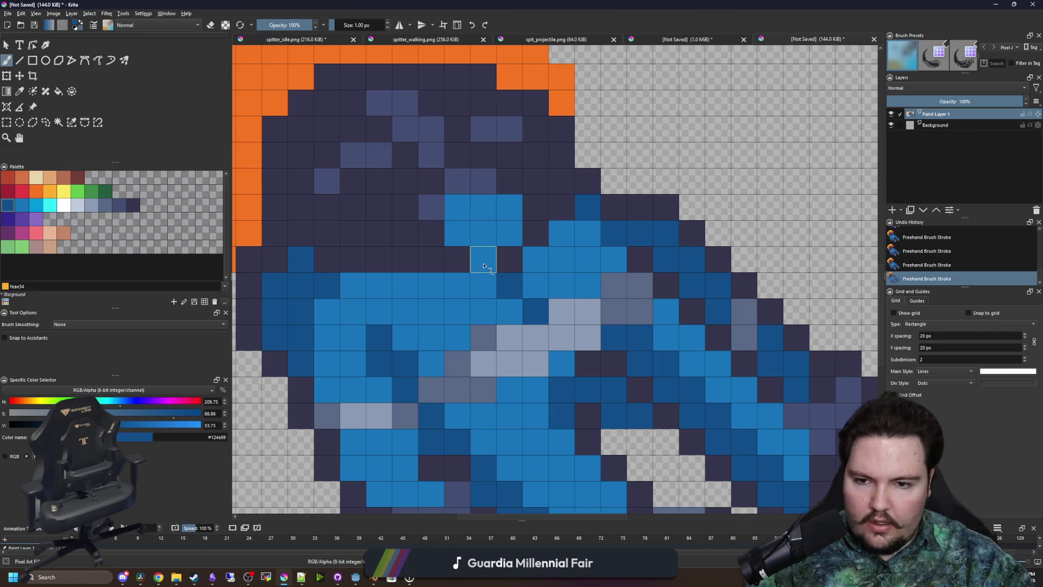
scroll(413, 375, down, 3)
scroll(516, 344, down, 2)
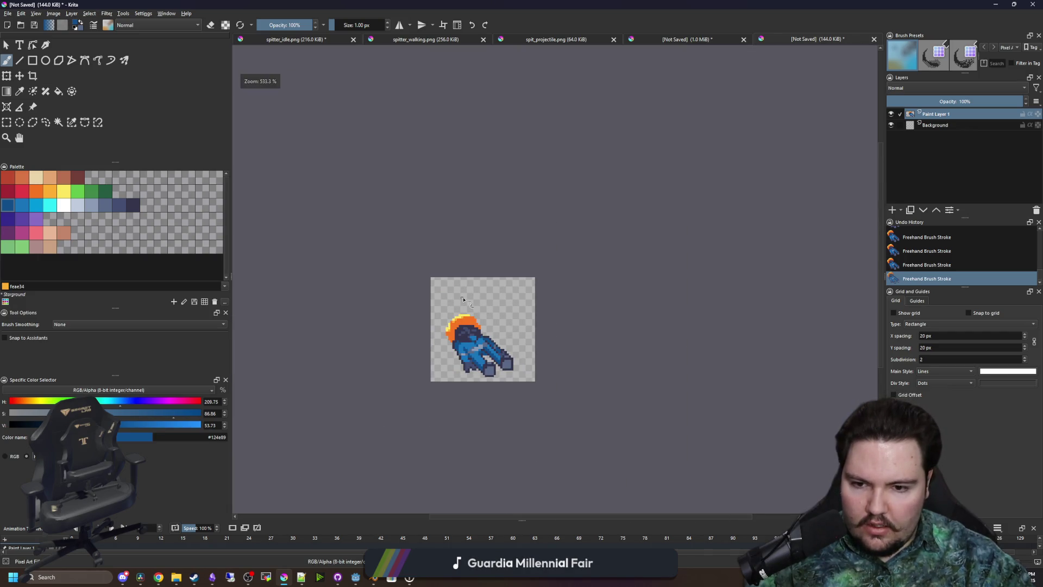
scroll(473, 362, up, 2)
scroll(478, 364, up, 3)
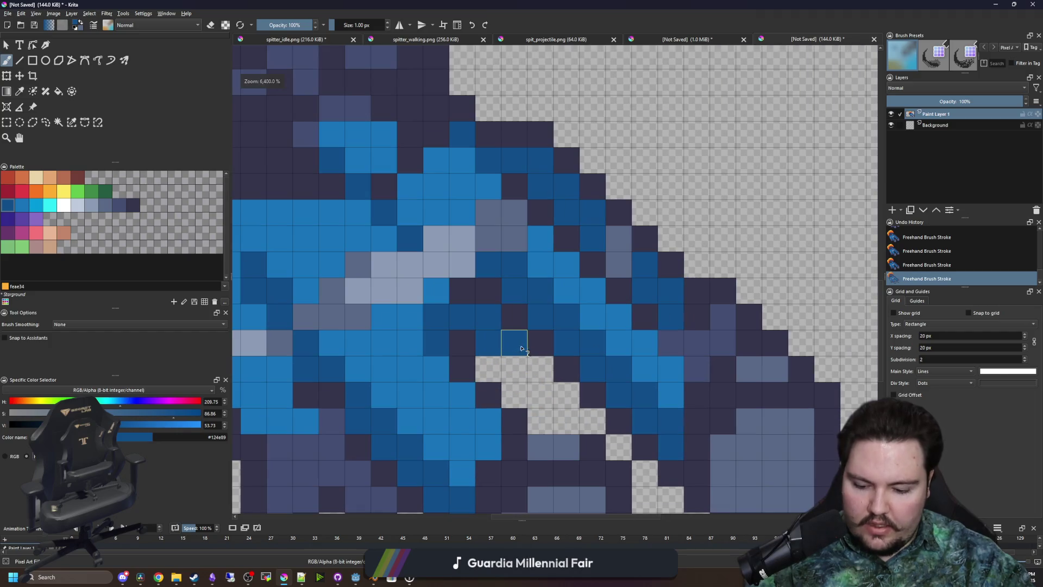
key(p)
click(540, 339)
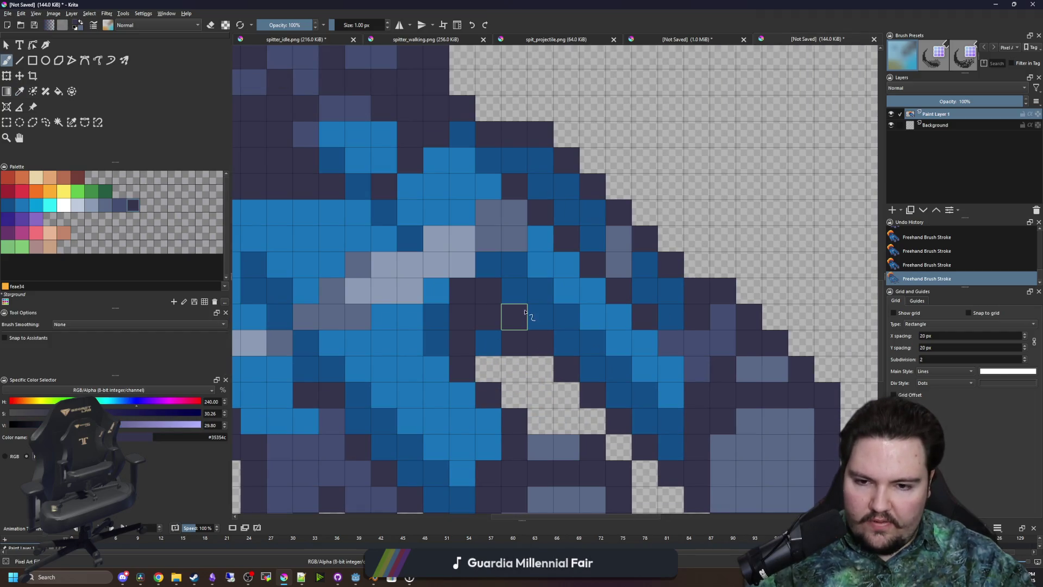
ctrl+click(538, 316)
mouse_move(526, 323)
mouse_down()
mouse_move(487, 288)
mouse_move(495, 315)
mouse_up()
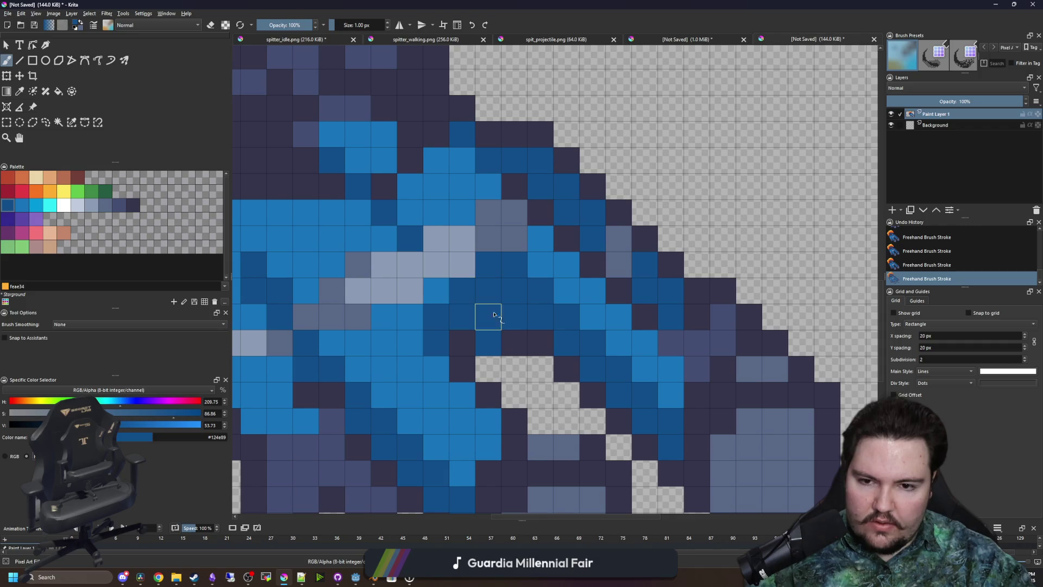
Paint a bright blue #1873ba diagonal run of cells up the body
mouse_move(602, 333)
mouse_down()
mouse_move(618, 303)
mouse_move(487, 176)
mouse_up()
ctrl+click(630, 353)
click(487, 255)
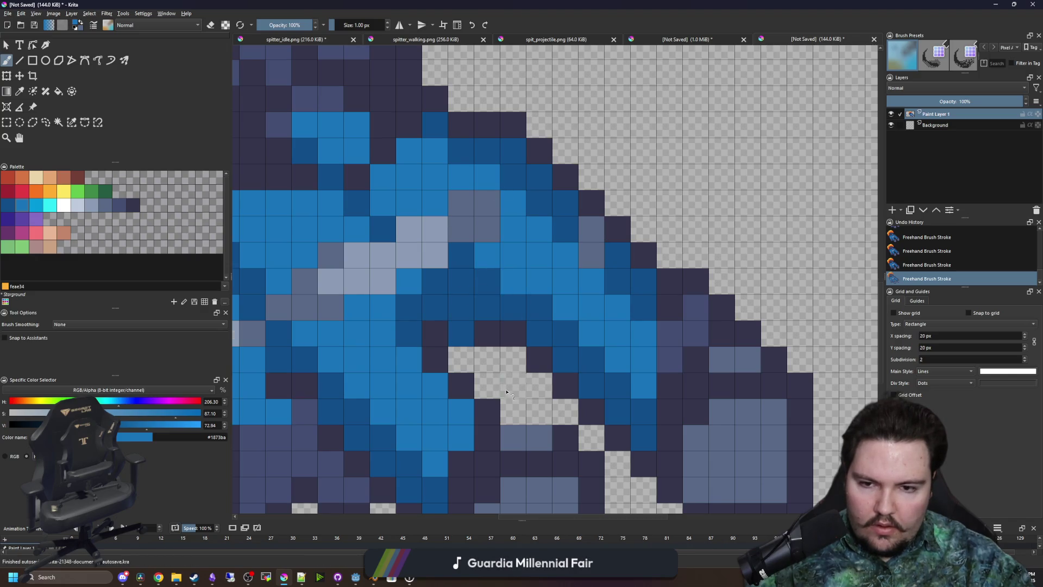
scroll(505, 291, down, 5)
scroll(478, 346, up, 2)
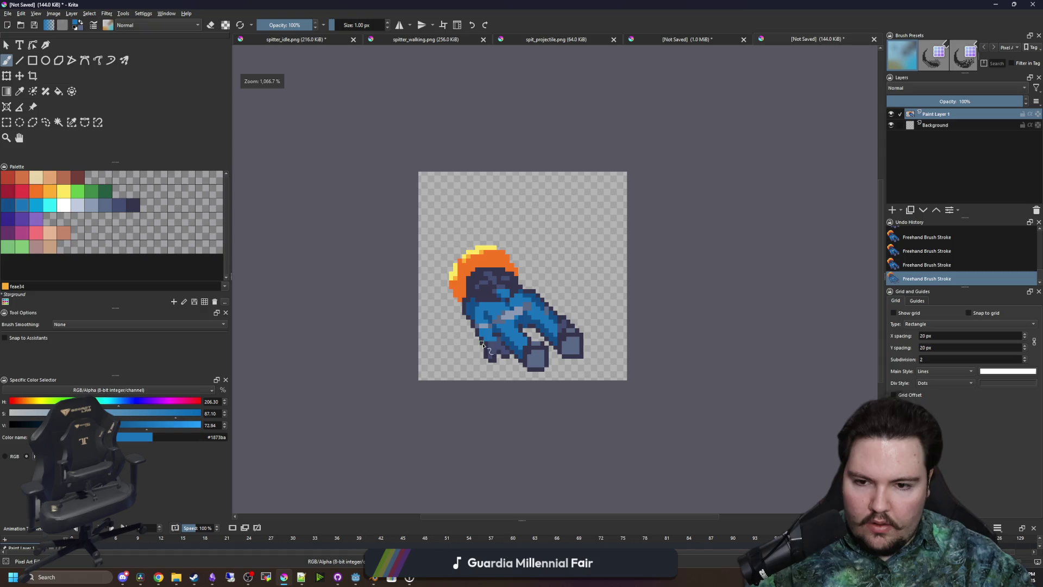
scroll(522, 333, up, 2)
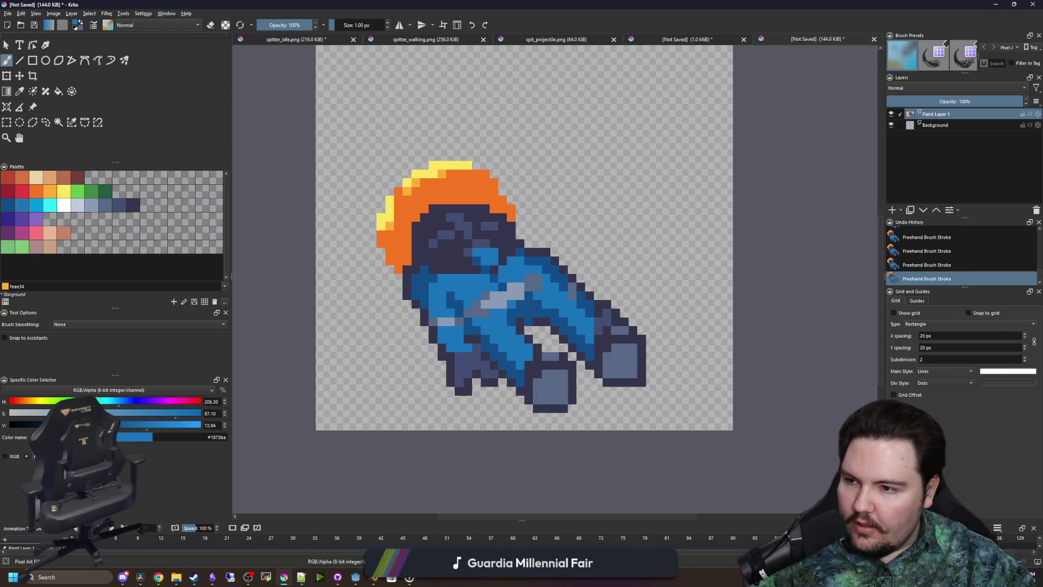
scroll(493, 224, down, 1)
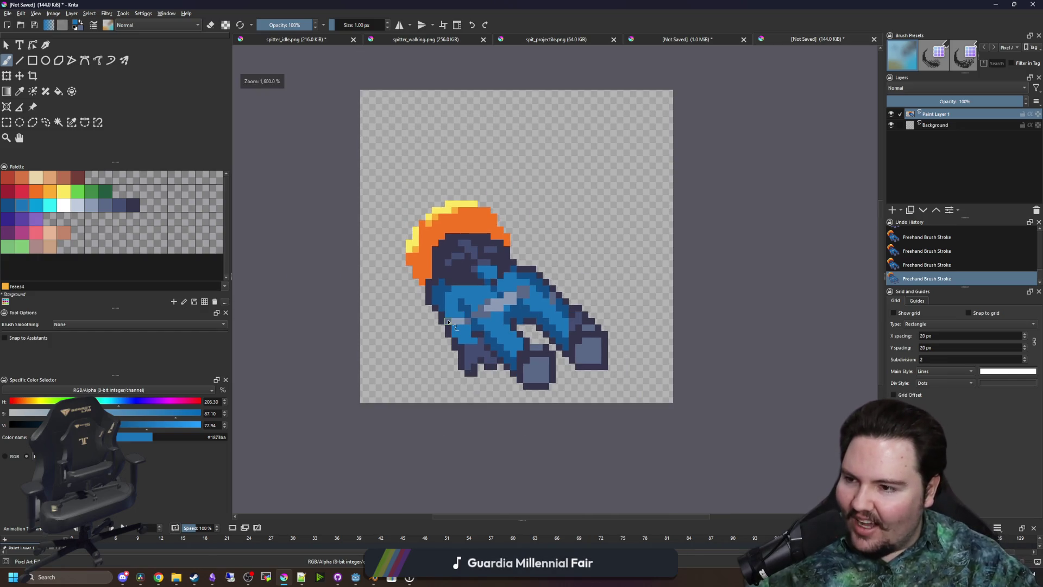
scroll(494, 299, up, 1)
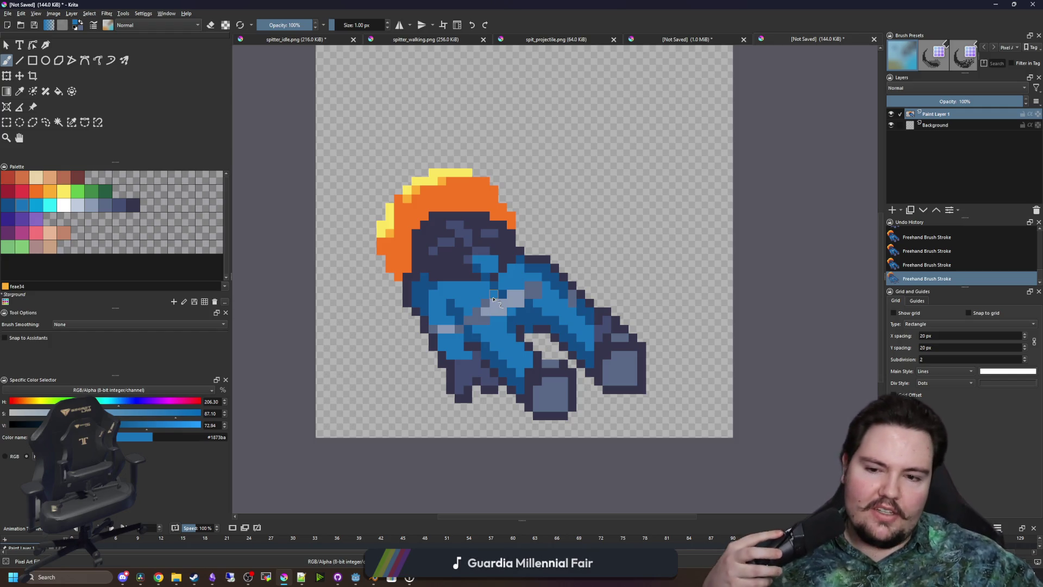
scroll(479, 384, up, 3)
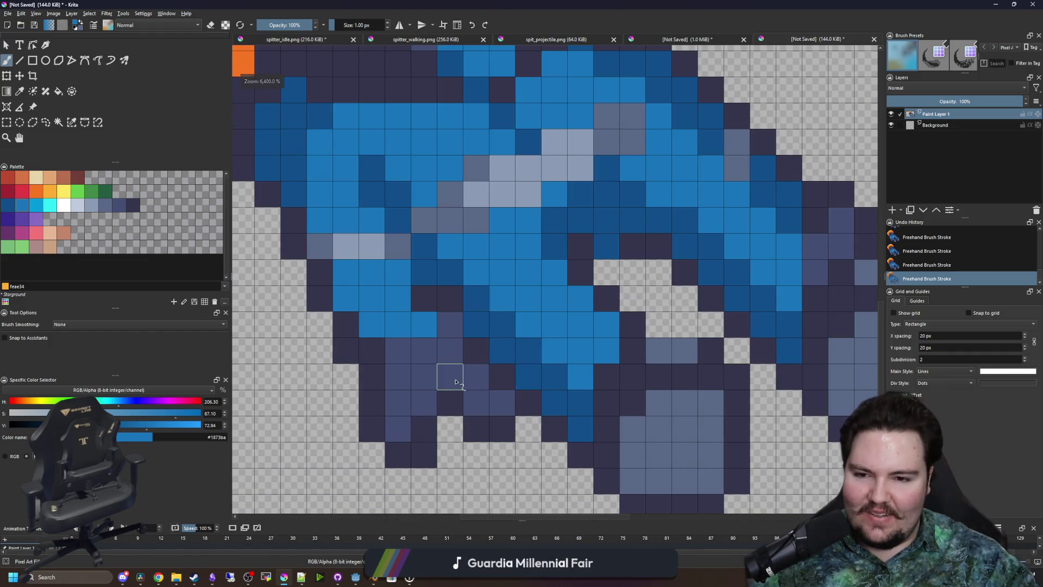
scroll(457, 382, down, 5)
scroll(458, 375, up, 5)
key(p)
click(457, 335)
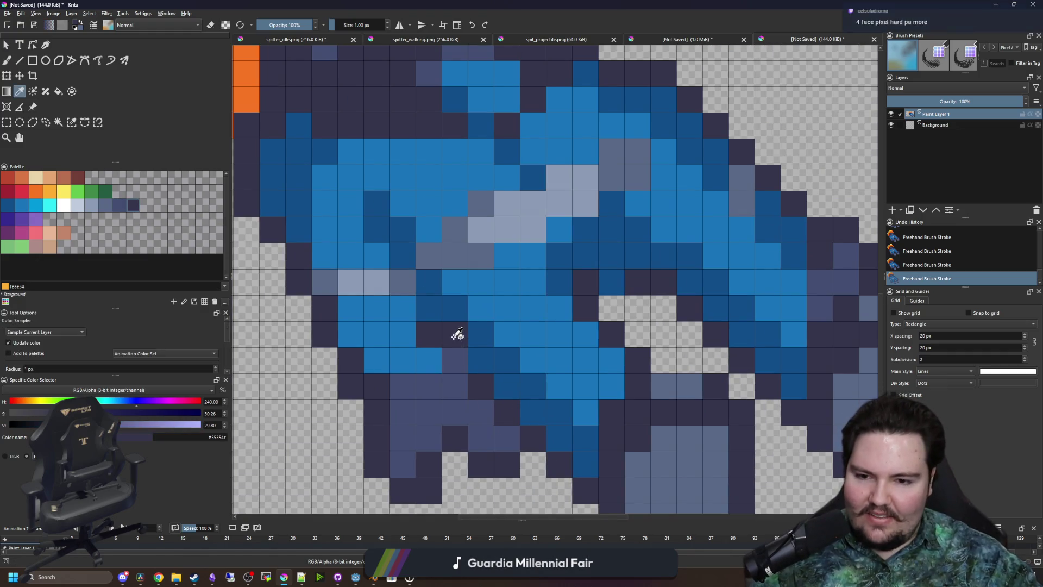
key(b)
scroll(458, 335, down, 6)
scroll(485, 343, up, 3)
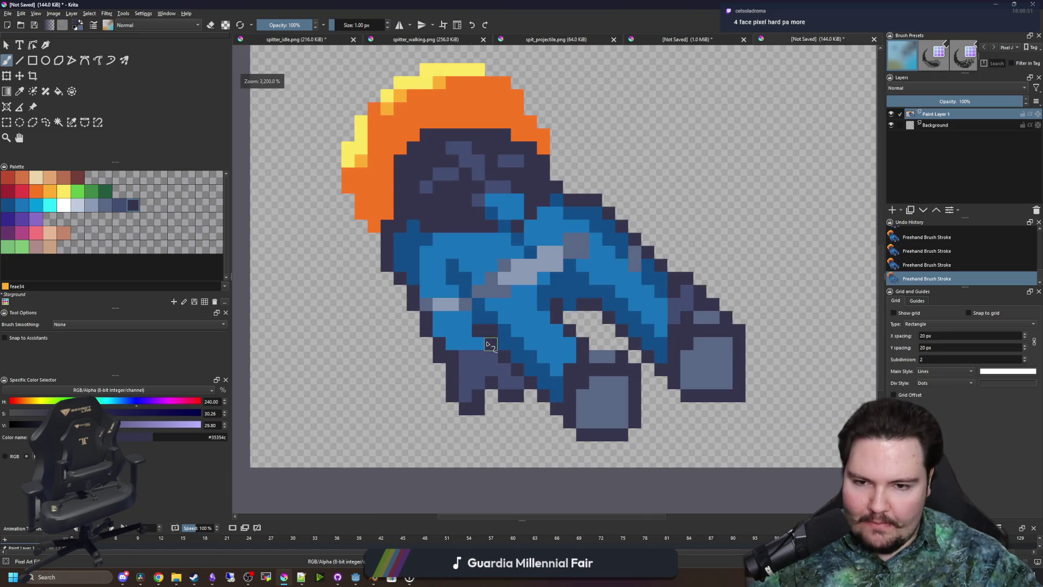
scroll(487, 344, down, 1)
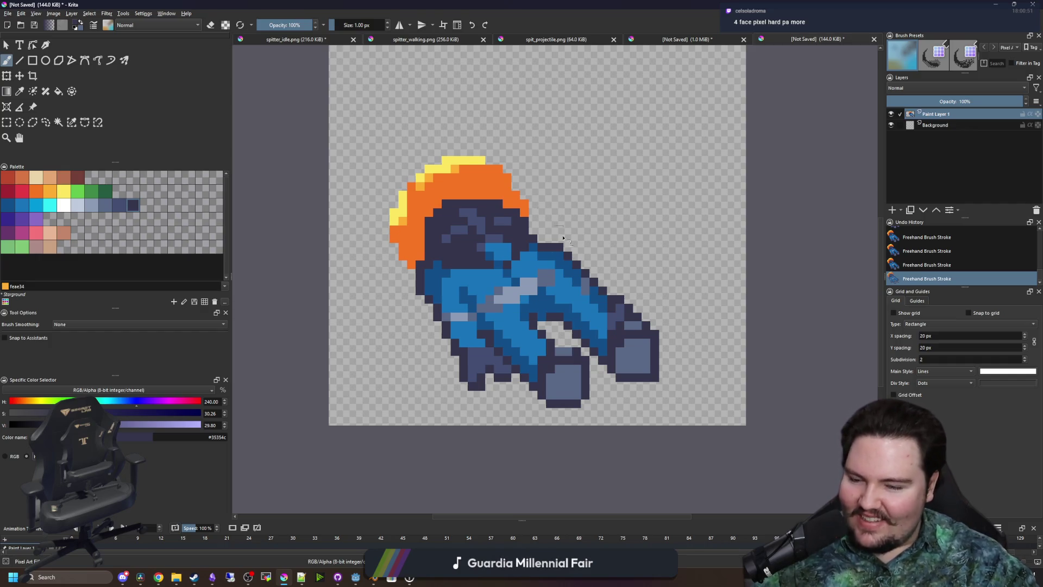
Sample the dark outline colour #35354c from the sprite for the hood's edges
scroll(478, 184, up, 2)
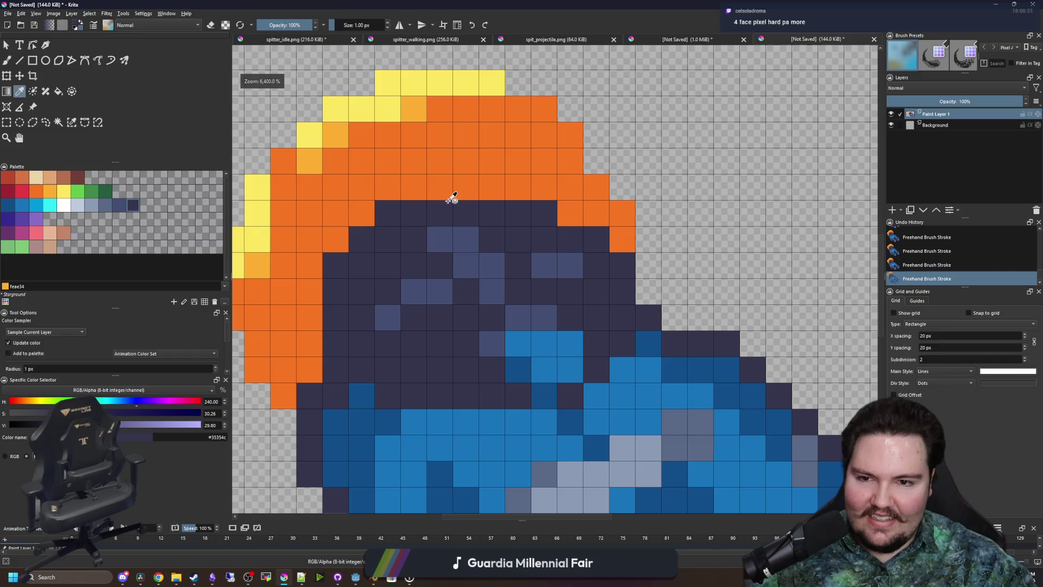
scroll(517, 291, down, 6)
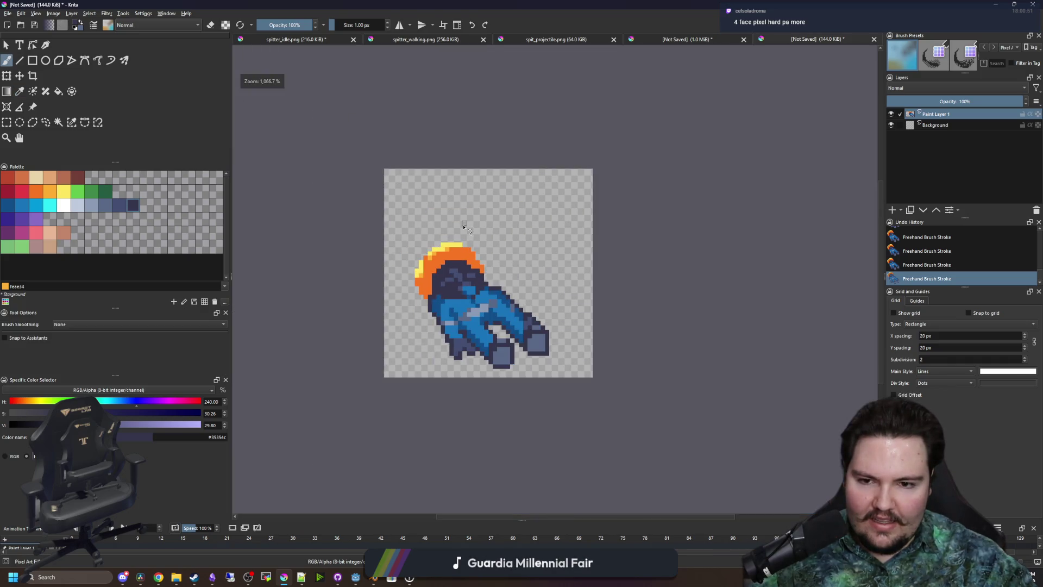
scroll(471, 264, up, 5)
scroll(493, 296, down, 4)
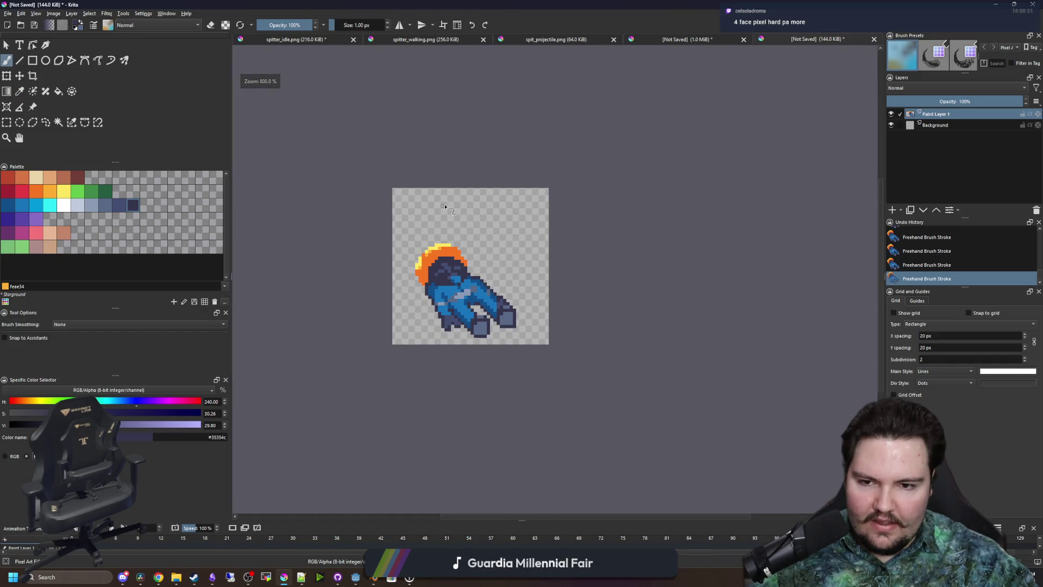
scroll(444, 207, down, 2)
scroll(457, 234, up, 7)
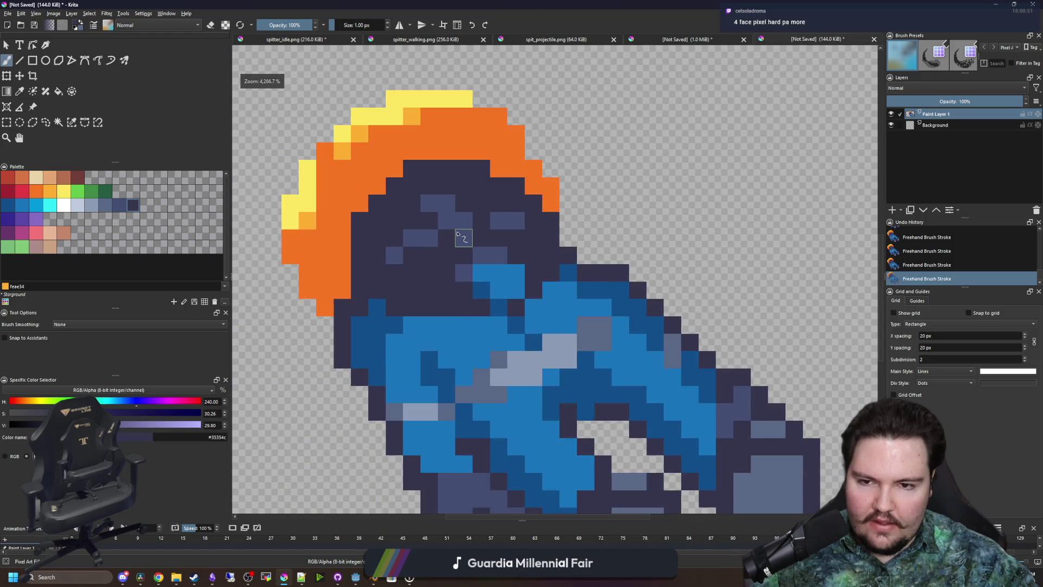
key(p)
scroll(462, 261, down, 3)
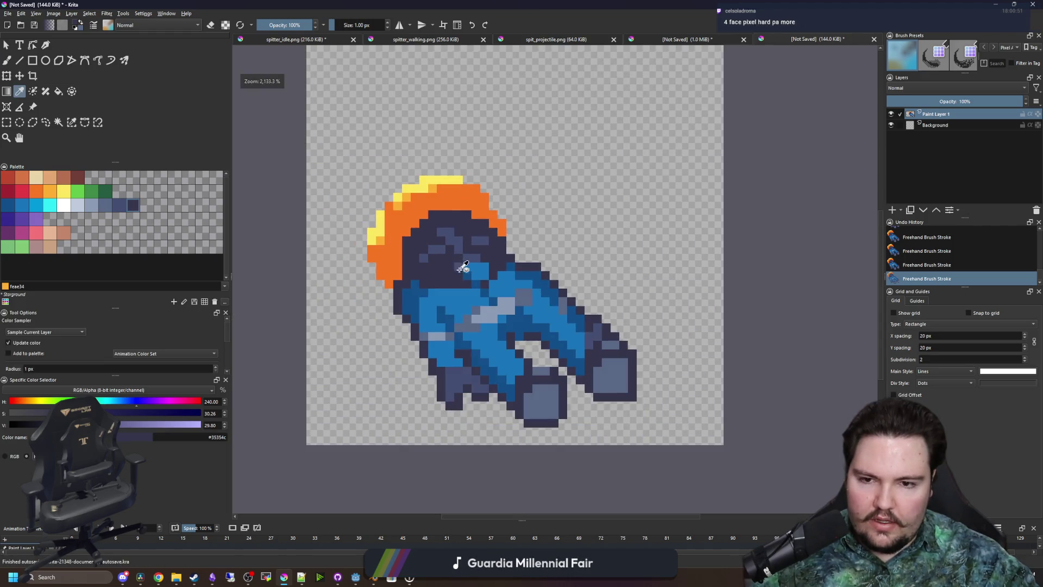
scroll(478, 275, up, 2)
click(478, 285)
key(b)
scroll(489, 272, down, 4)
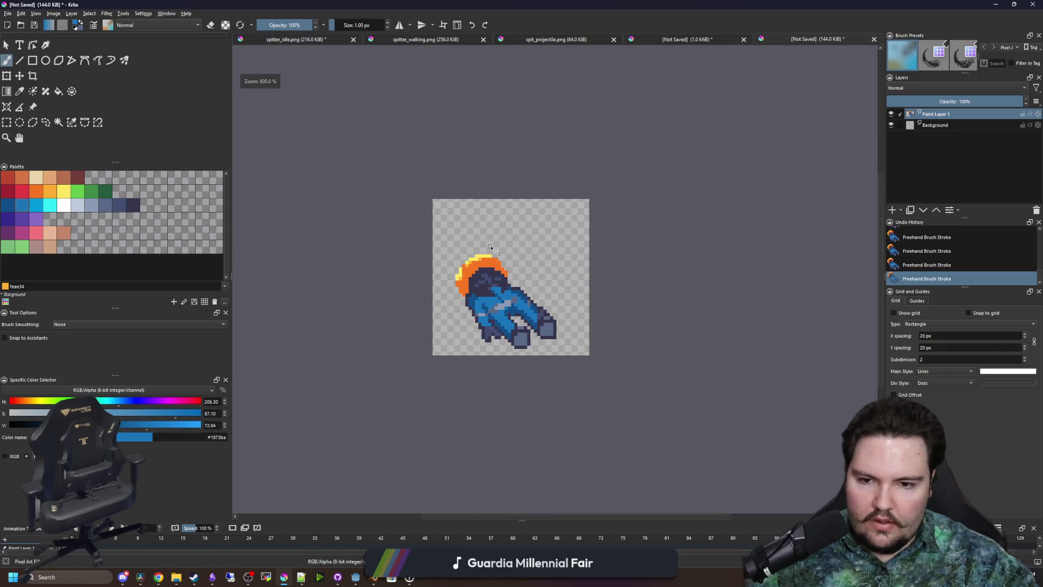
scroll(516, 297, up, 6)
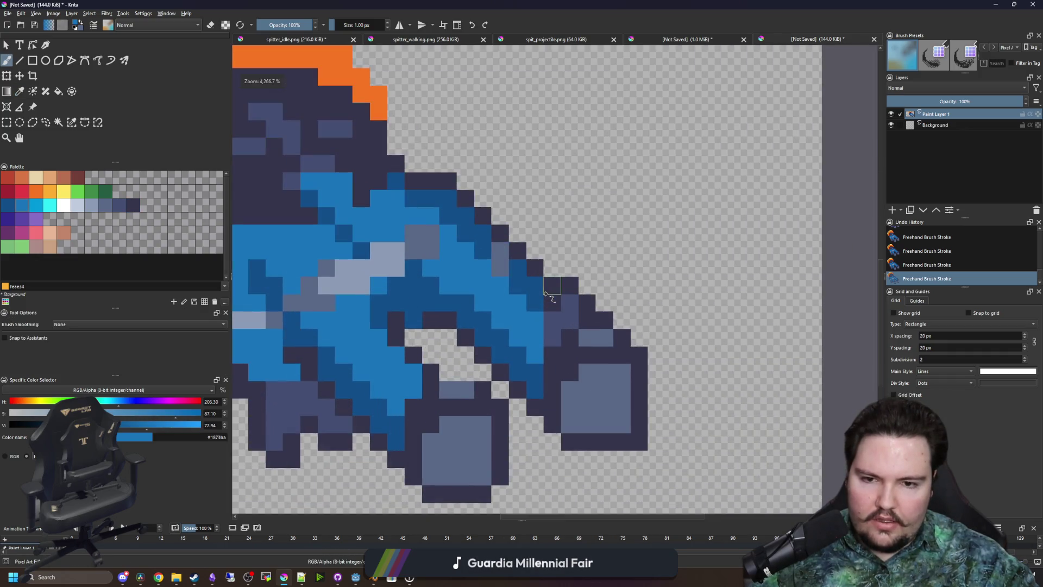
scroll(495, 277, down, 6)
scroll(443, 217, down, 2)
scroll(440, 346, up, 8)
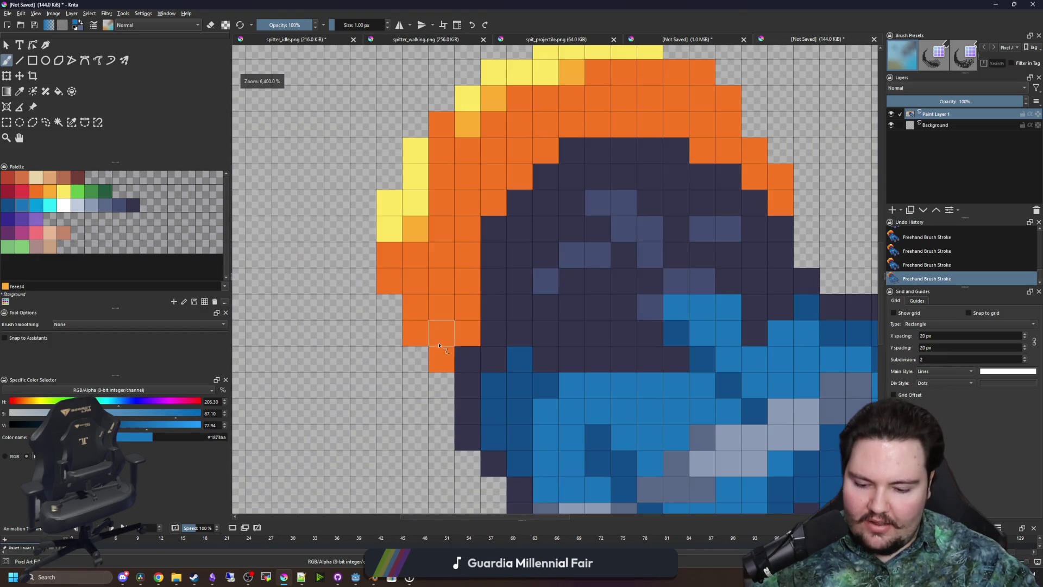
ctrl+click(468, 359)
Outline the hood's left side and top in #35354c, undoing one stray pixel
mouse_move(441, 359)
mouse_down()
mouse_move(392, 268)
mouse_move(389, 168)
mouse_up()
drag(389, 169, 366, 336)
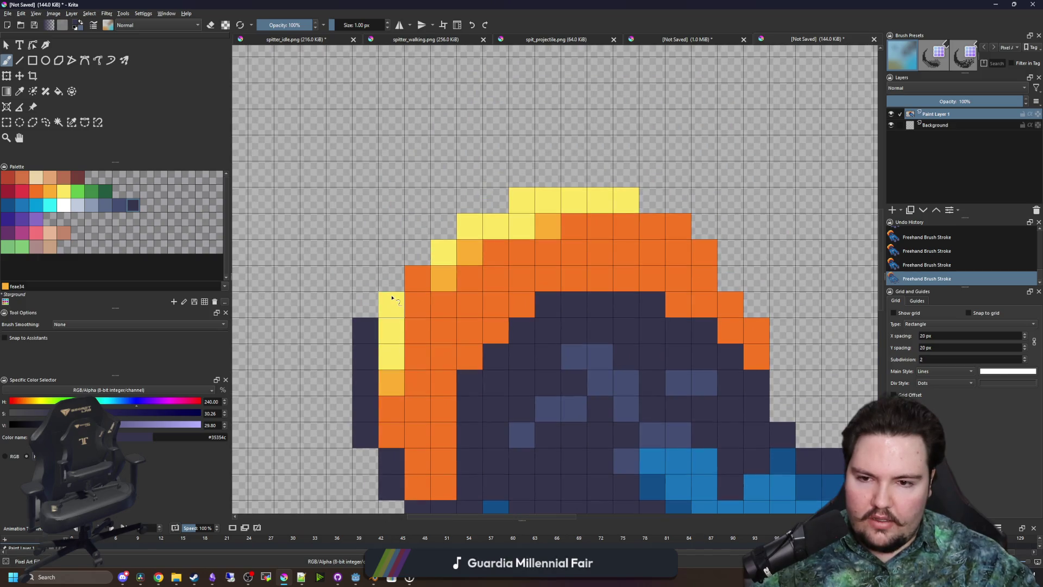
click(391, 304)
mouse_move(408, 298)
mouse_down()
mouse_move(418, 246)
mouse_move(521, 174)
mouse_move(678, 200)
mouse_move(730, 277)
mouse_move(782, 326)
mouse_move(781, 408)
mouse_up()
key(ctrl+z)
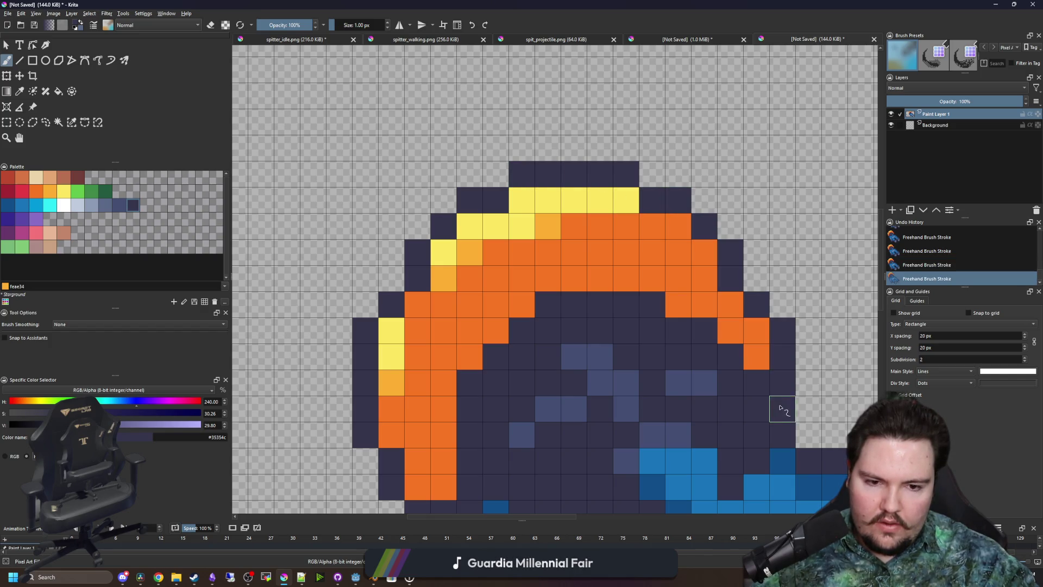
Add a light-orange #feae34 highlight along the hood's left edge
scroll(505, 256, down, 5)
scroll(515, 316, up, 4)
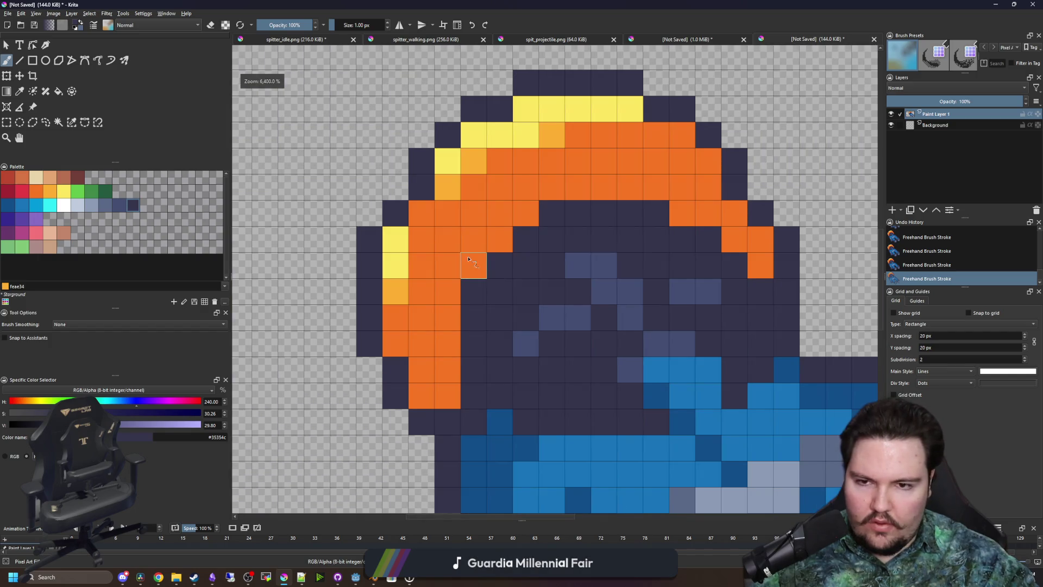
drag(474, 230, 468, 269)
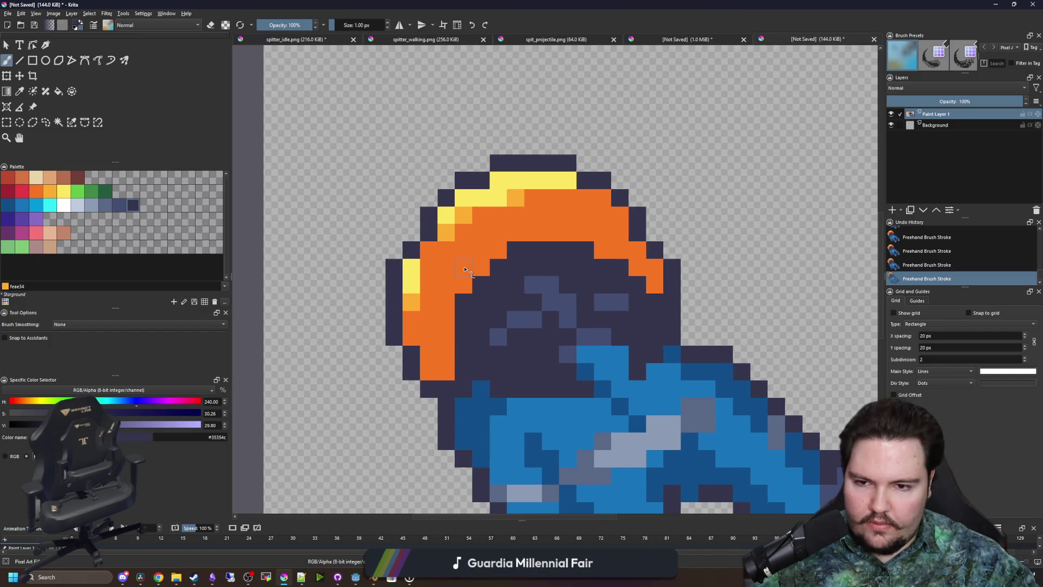
ctrl+click(414, 300)
drag(428, 307, 429, 252)
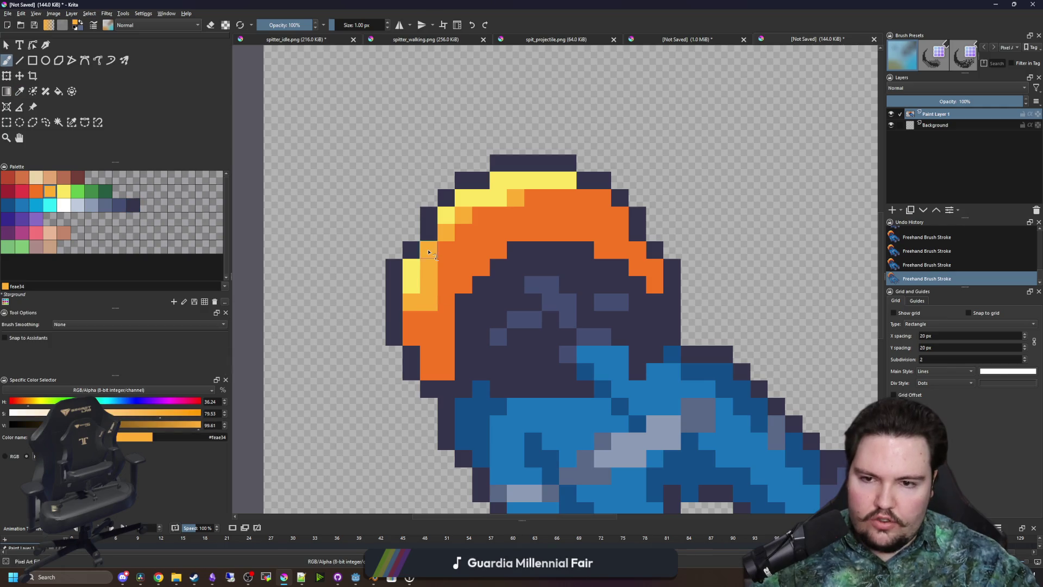
scroll(418, 241, down, 5)
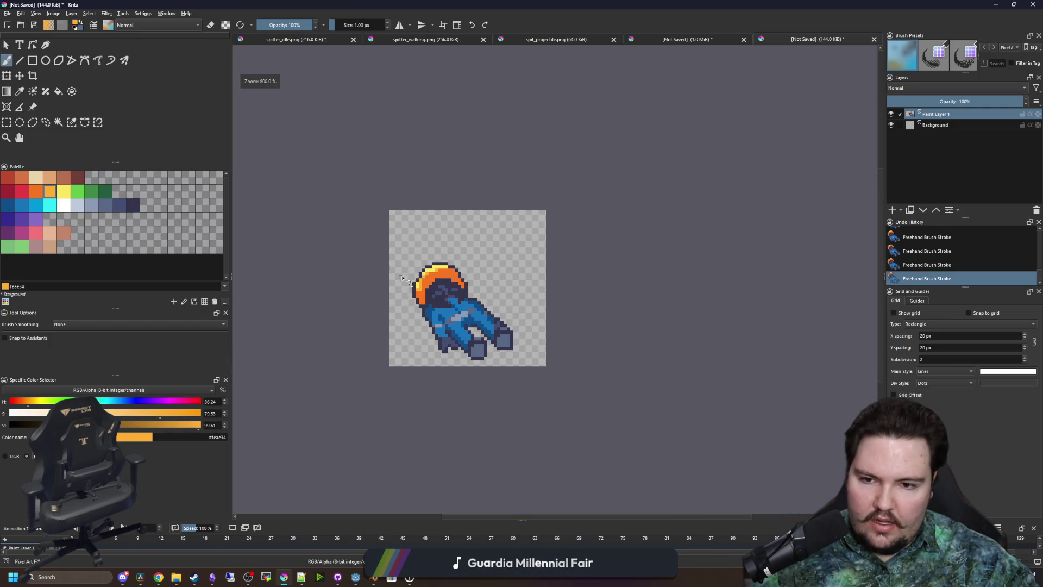
scroll(411, 299, up, 5)
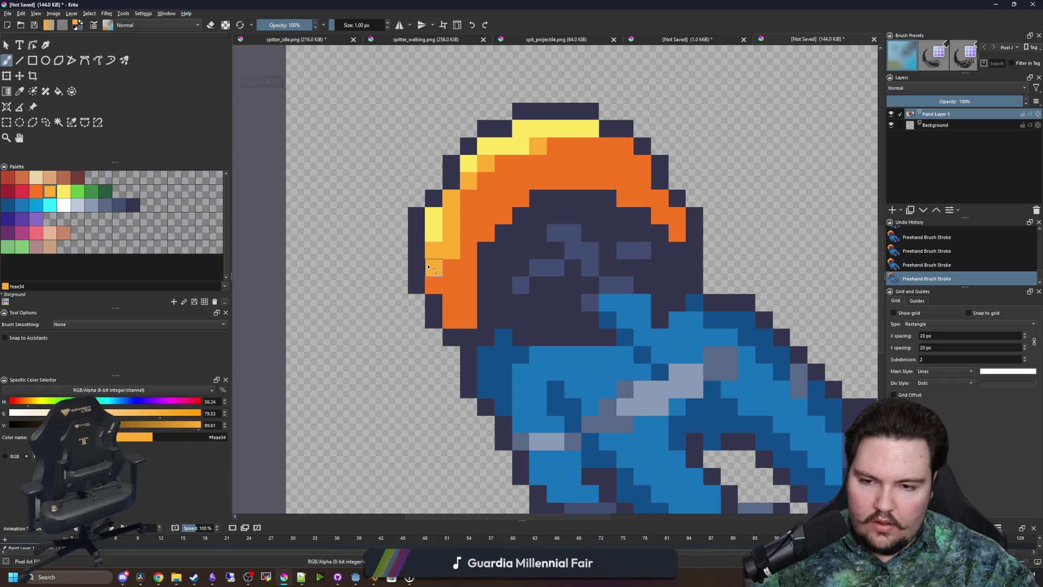
ctrl+click(435, 226)
scroll(430, 198, down, 5)
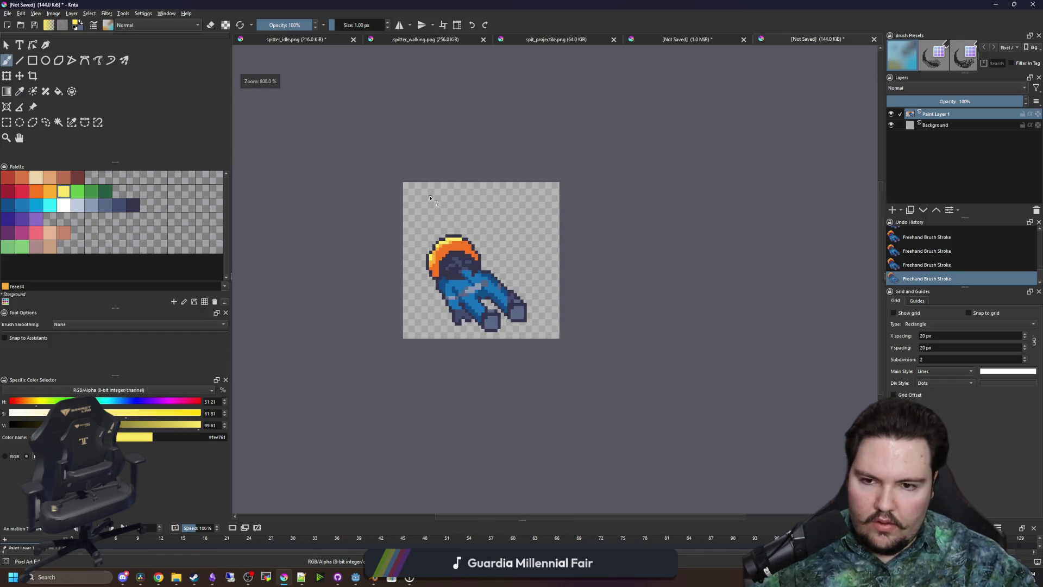
scroll(428, 224, up, 5)
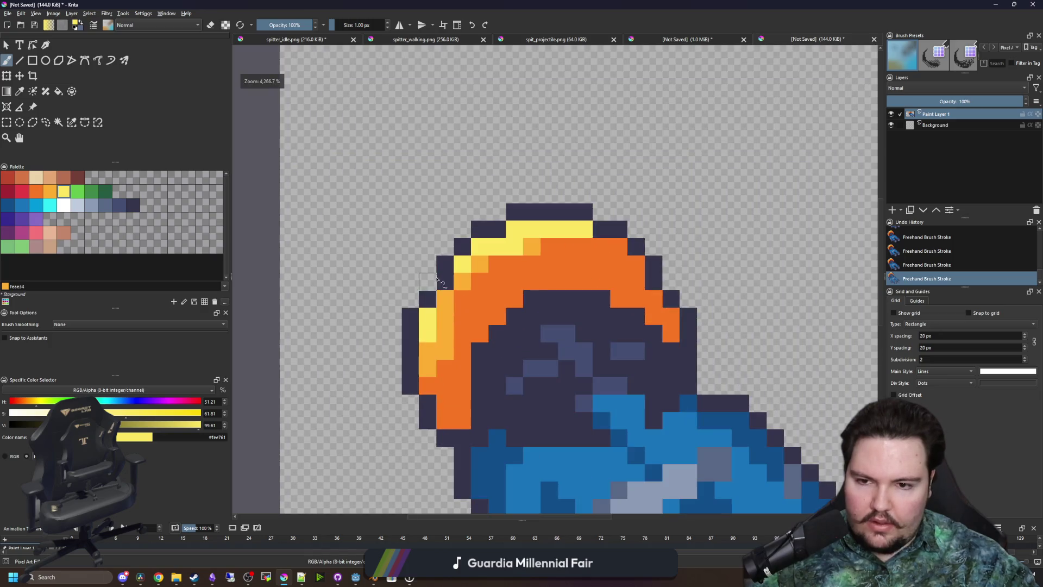
scroll(440, 223, down, 5)
scroll(454, 277, up, 4)
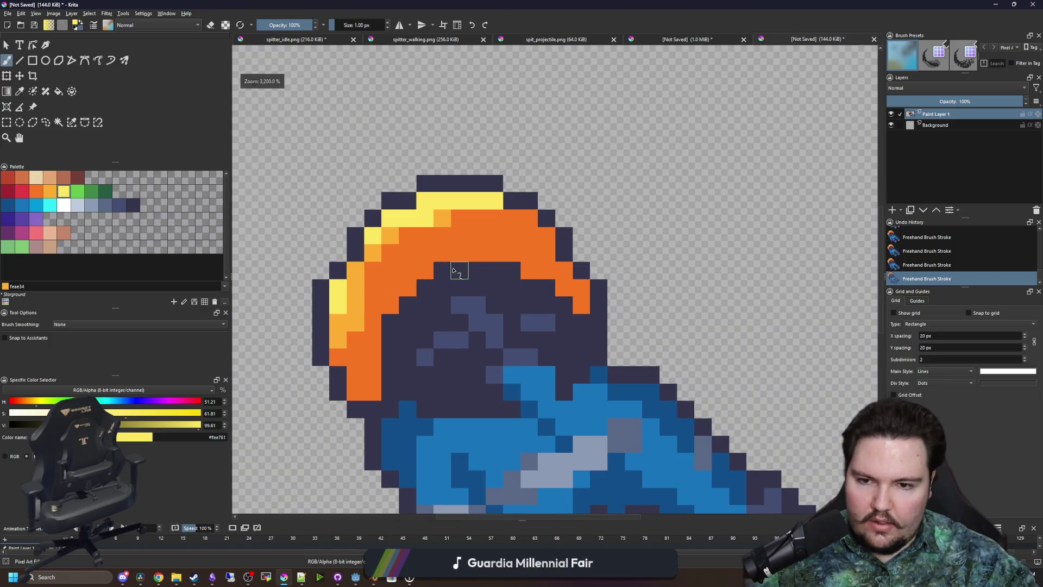
Paint red #e43b44 pixels along the hood's right edge, left edge and inner rim
click(21, 191)
click(530, 270)
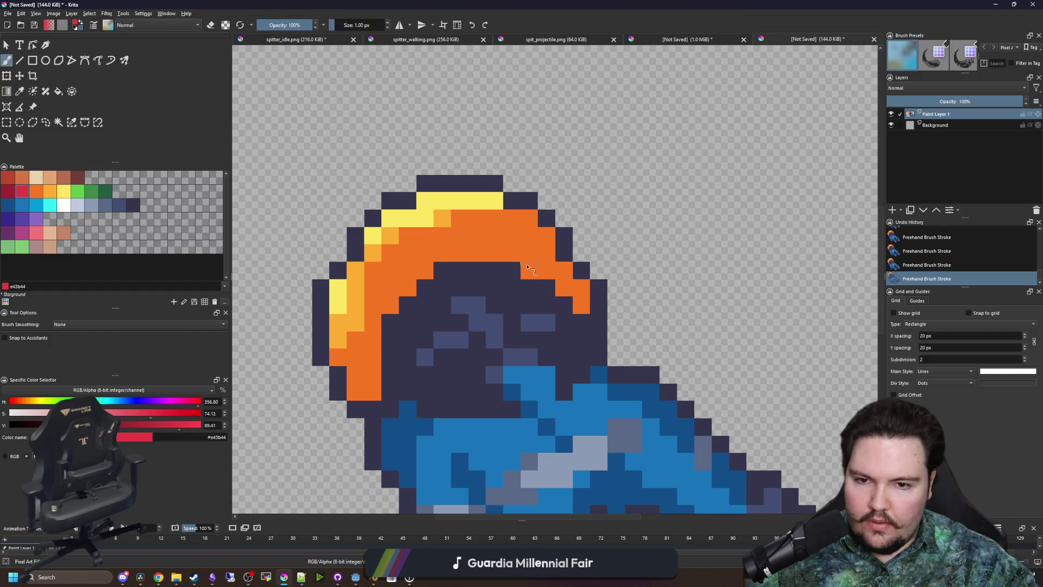
click(390, 322)
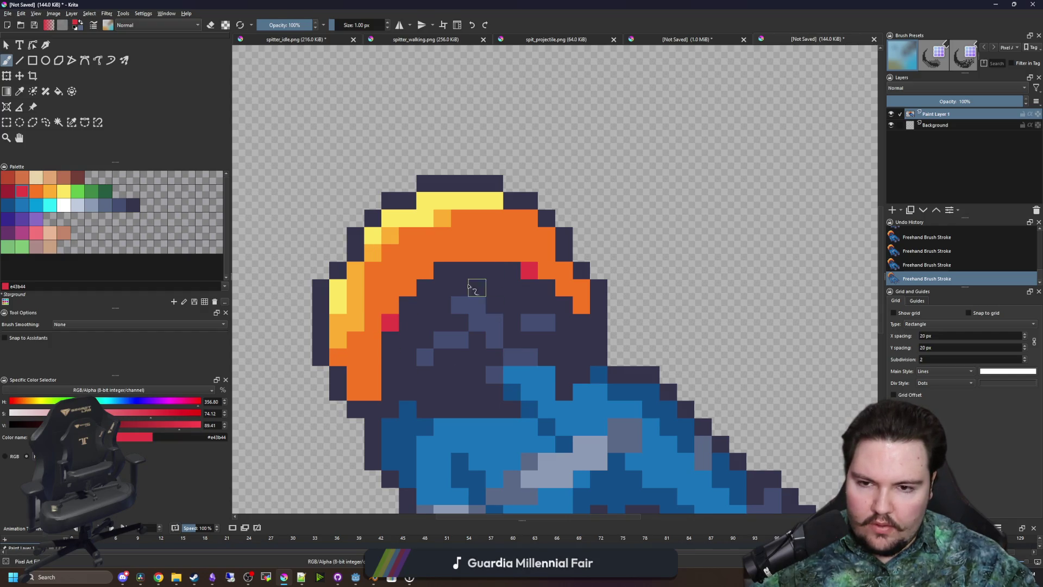
drag(579, 303, 547, 235)
click(530, 217)
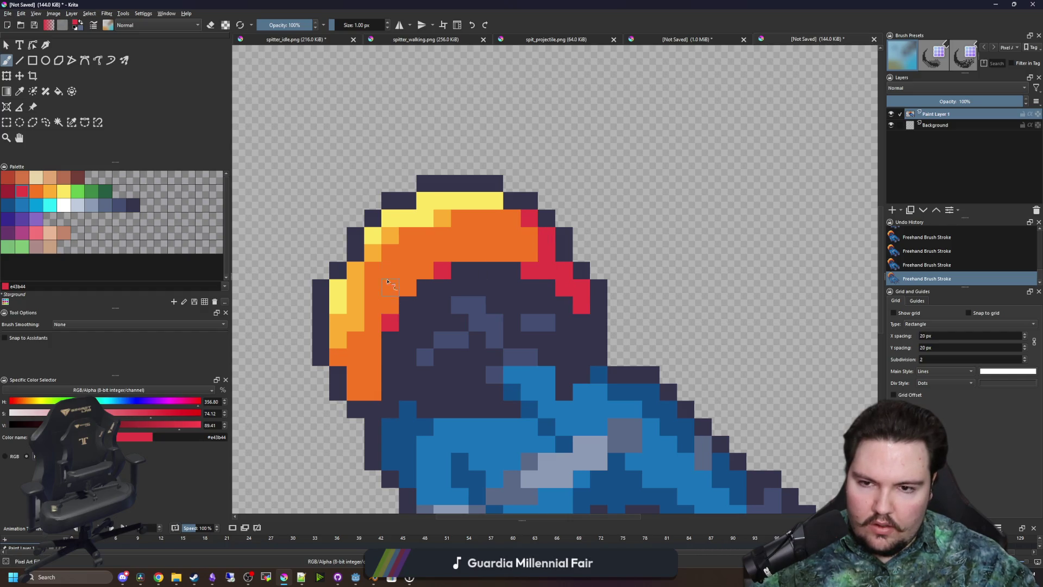
scroll(372, 353, up, 1)
drag(374, 308, 375, 284)
scroll(375, 284, down, 1)
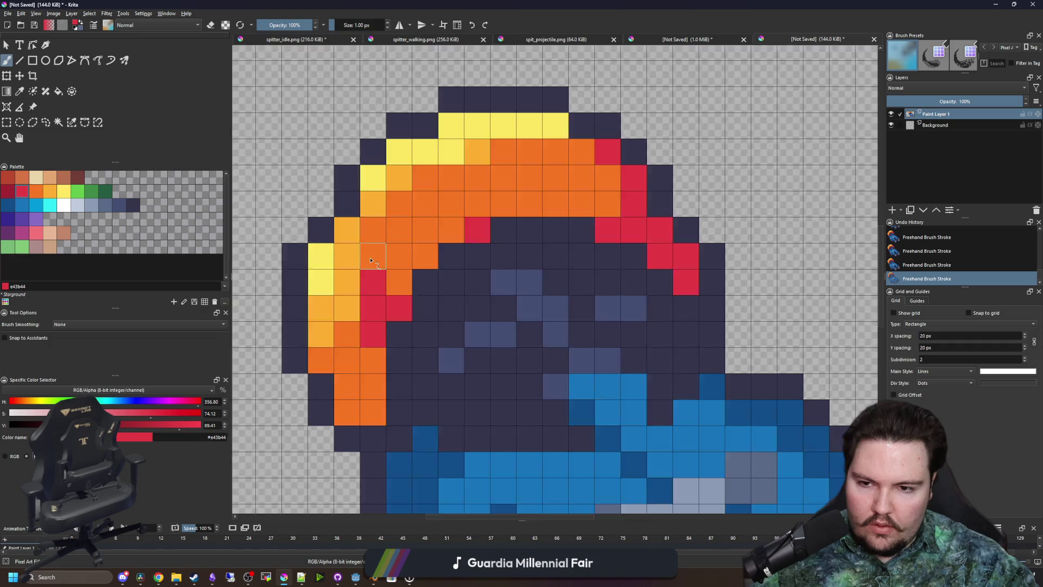
scroll(381, 201, down, 6)
scroll(390, 186, down, 1)
scroll(380, 240, up, 2)
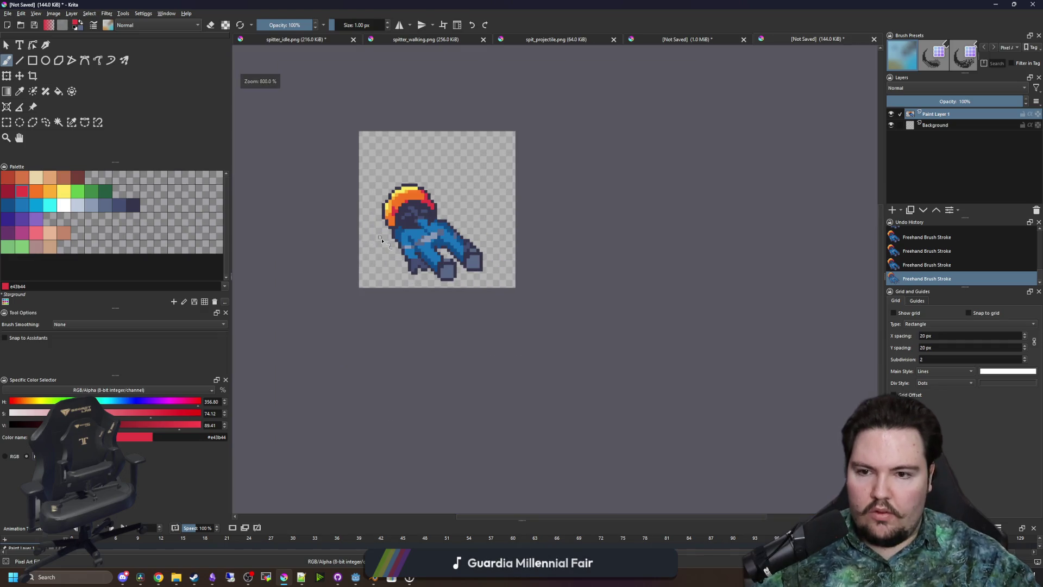
scroll(389, 255, up, 2)
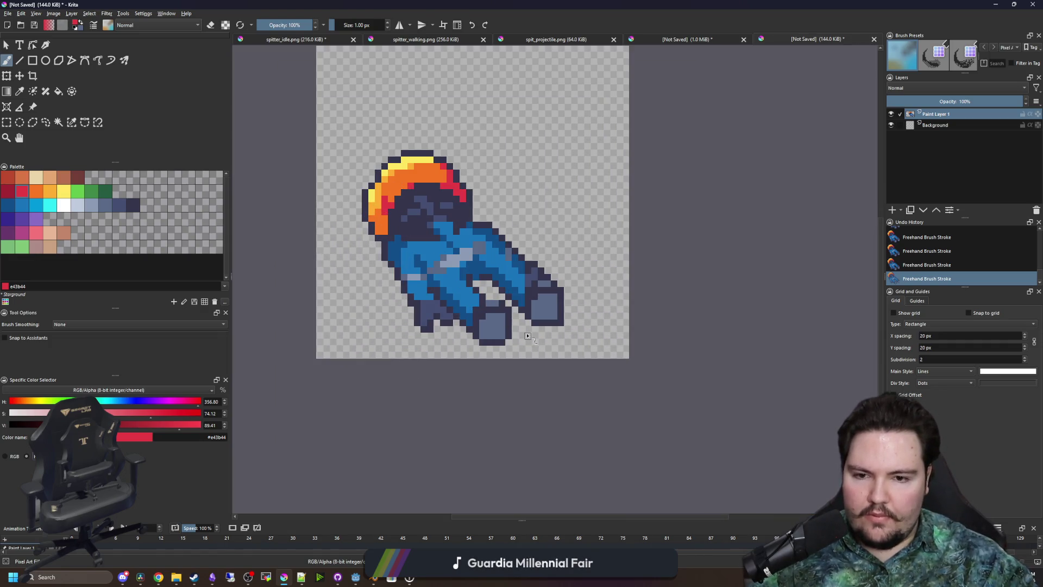
scroll(492, 306, down, 2)
scroll(499, 386, up, 5)
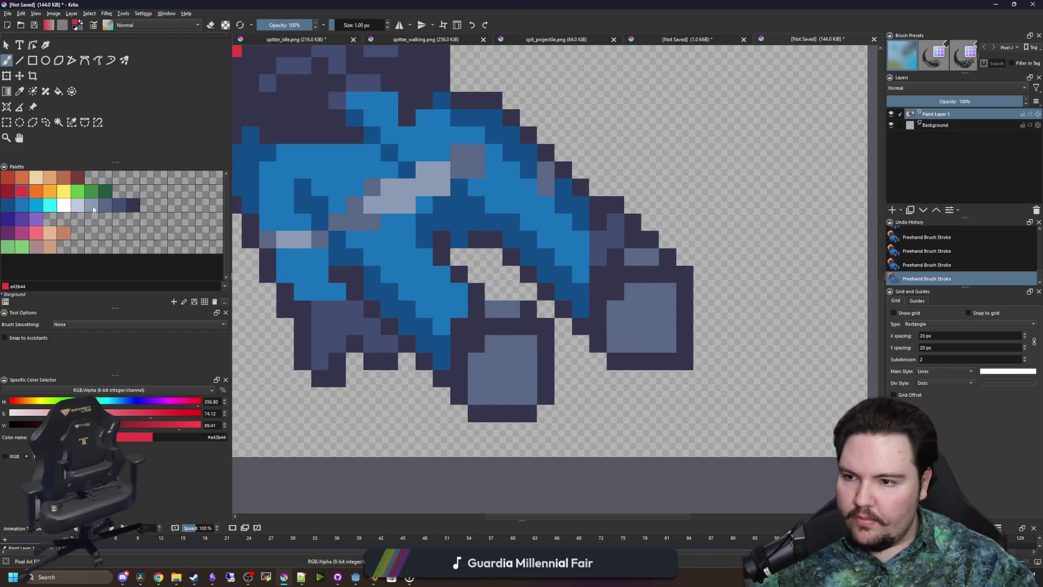
Darken both feet with blue-grey #434e72
click(118, 206)
scroll(465, 392, up, 1)
mouse_move(465, 391)
mouse_down()
mouse_move(521, 392)
mouse_move(494, 341)
mouse_move(467, 342)
mouse_up()
mouse_move(648, 327)
mouse_down()
mouse_move(729, 288)
mouse_move(673, 304)
mouse_up()
scroll(673, 305, down, 6)
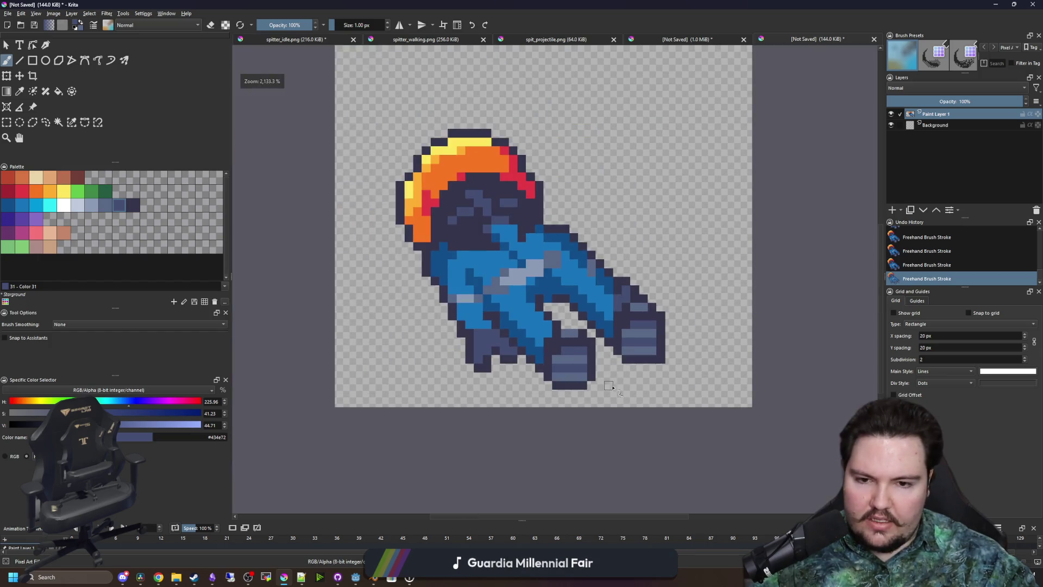
scroll(589, 314, up, 6)
Erase diagonal runs of dark outline pixels and a stray pixel below the foot
mouse_move(593, 348)
mouse_down()
mouse_move(456, 227)
mouse_move(418, 227)
mouse_up()
scroll(470, 280, down, 6)
scroll(613, 395, up, 6)
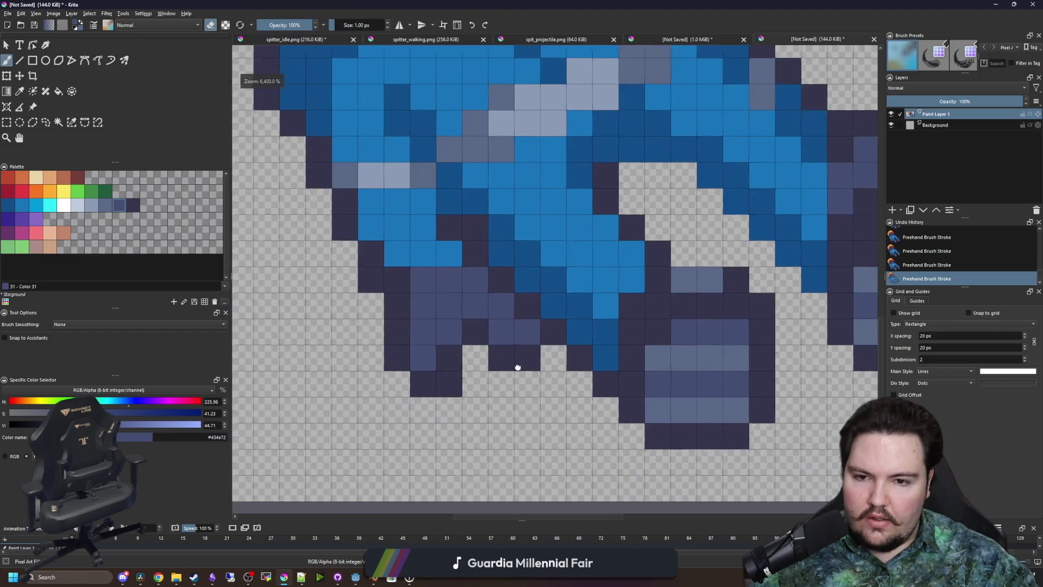
drag(614, 395, 568, 342)
scroll(483, 370, down, 6)
scroll(467, 369, up, 6)
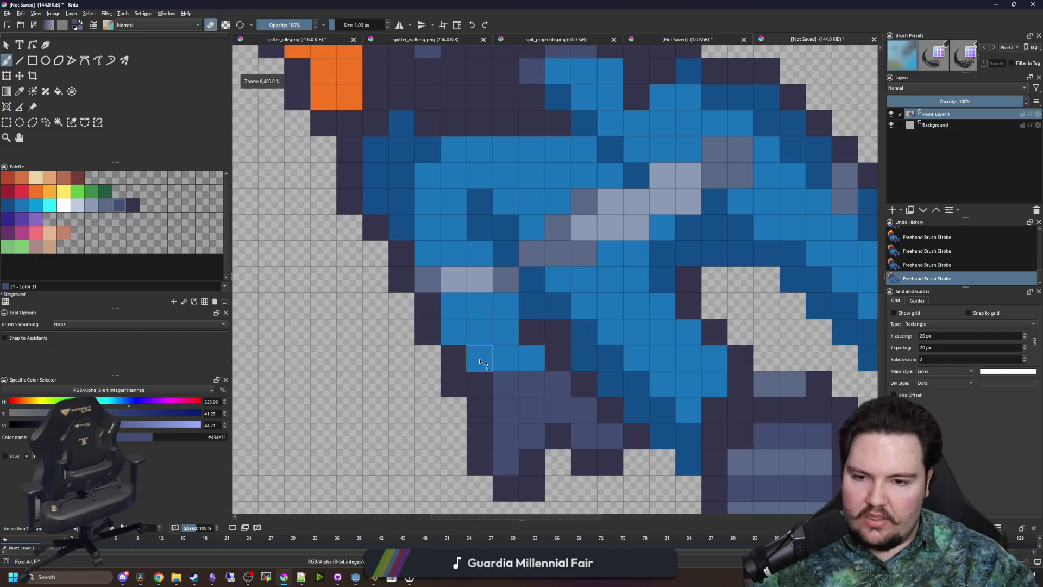
click(530, 481)
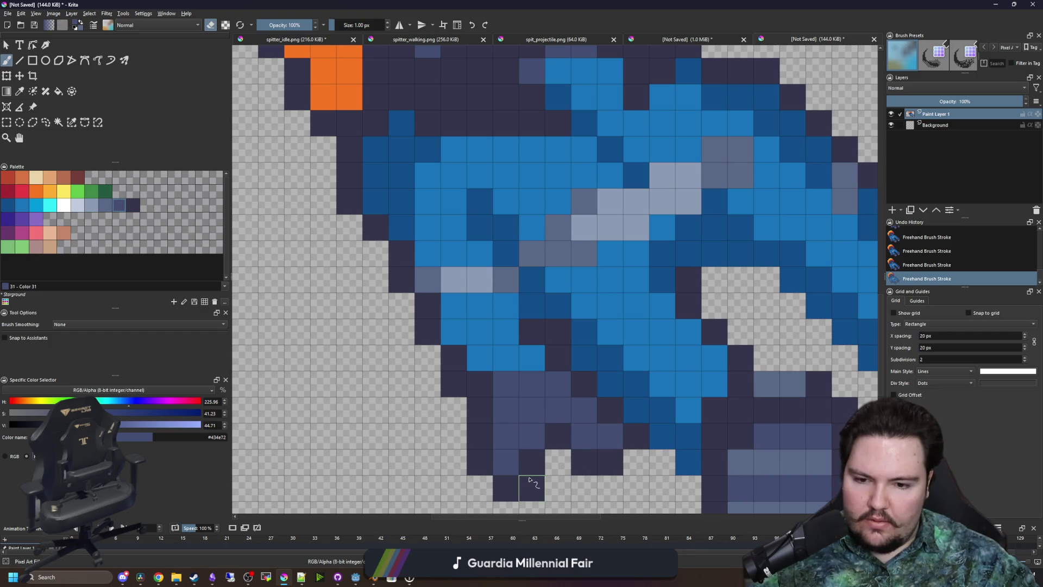
mouse_move(524, 467)
mouse_down()
mouse_move(454, 383)
mouse_move(349, 175)
mouse_up()
scroll(406, 323, down, 5)
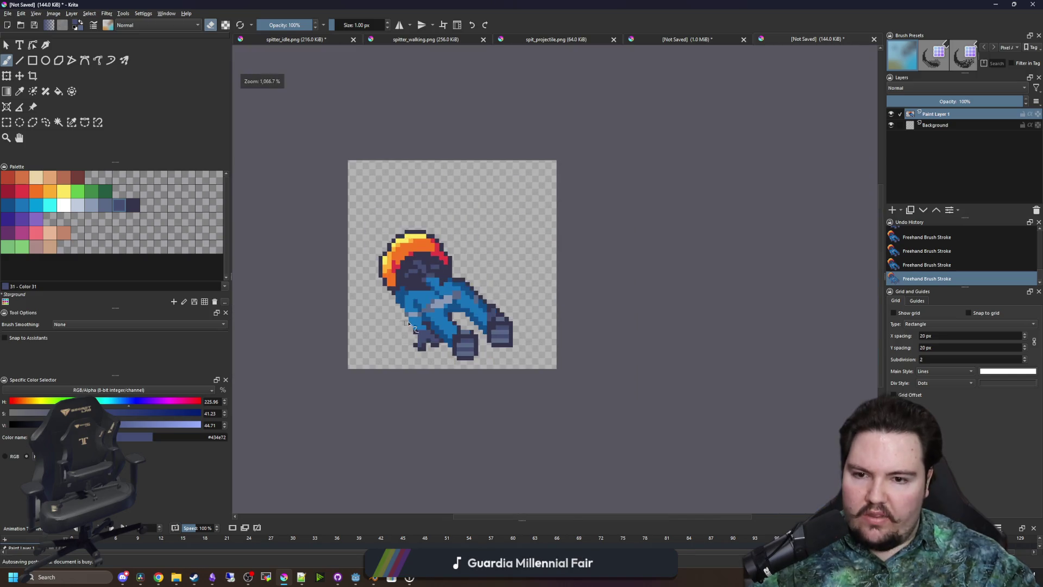
scroll(405, 323, up, 5)
Paint #35354c outline pixels along the legs
key(p)
scroll(405, 307, down, 5)
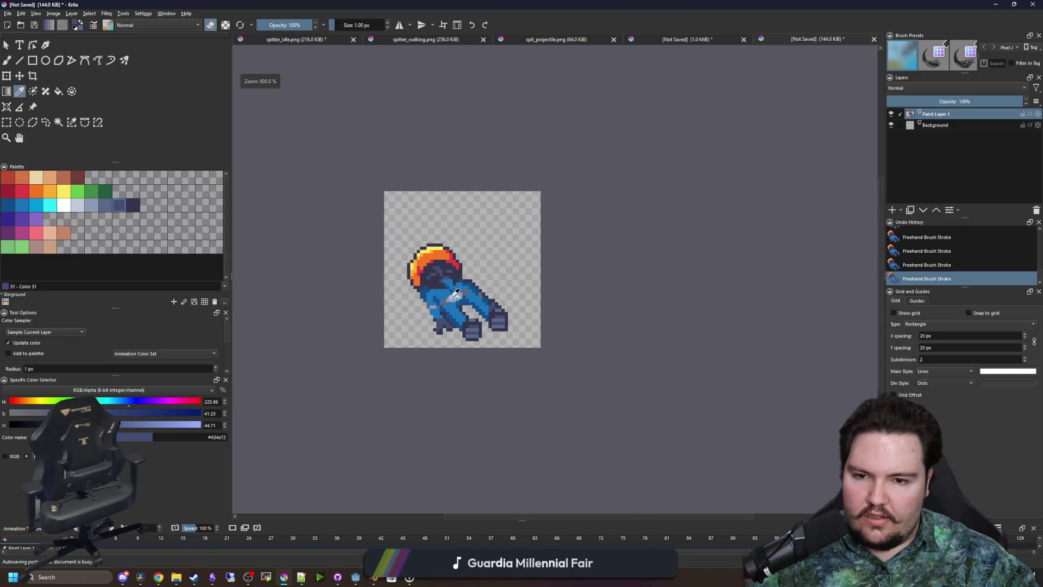
scroll(487, 315, up, 3)
scroll(478, 323, down, 1)
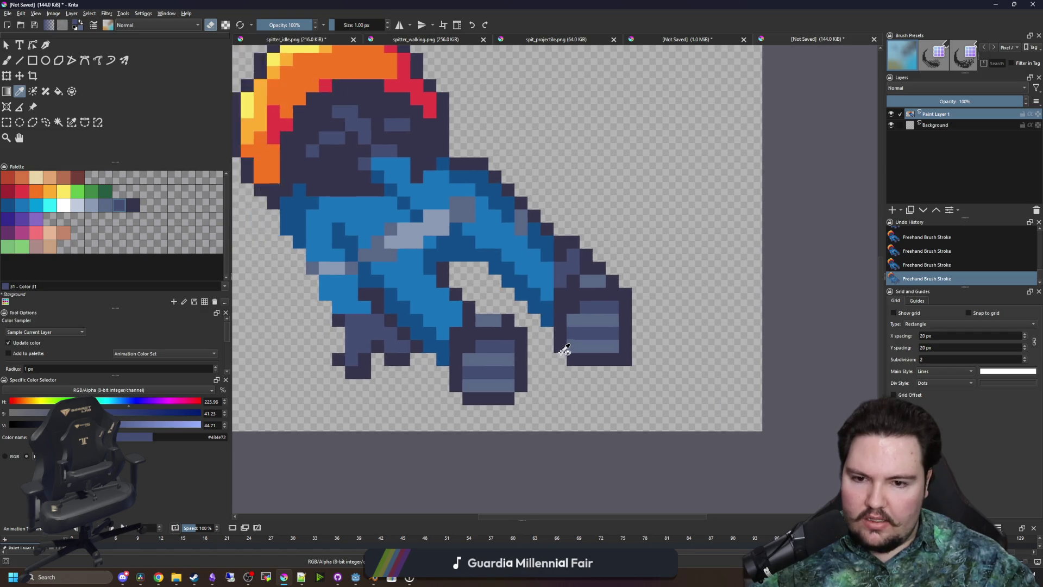
scroll(559, 349, up, 3)
scroll(598, 354, down, 2)
scroll(610, 357, up, 2)
key(b)
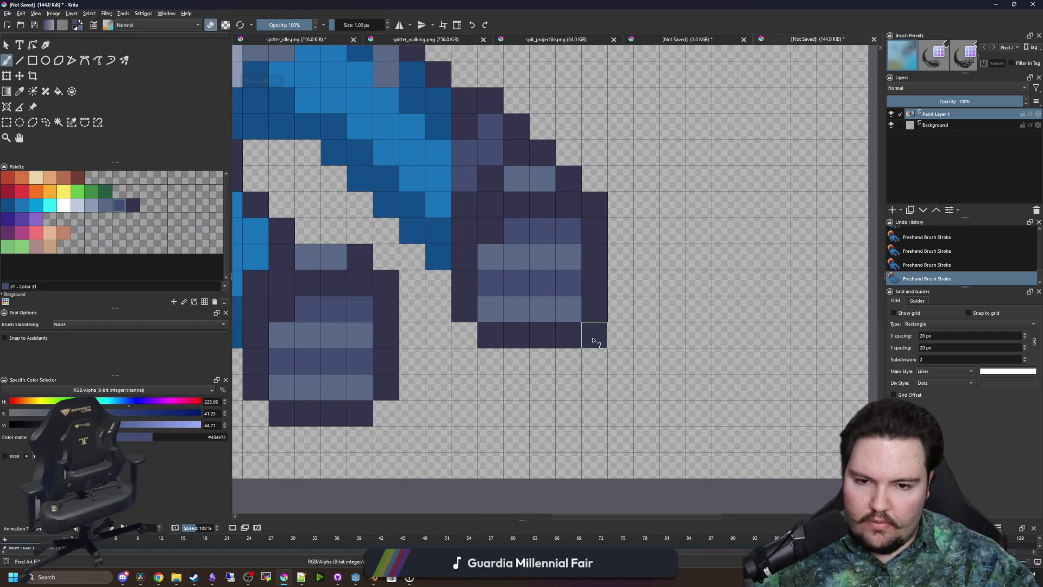
scroll(597, 382, down, 2)
scroll(511, 346, down, 1)
scroll(478, 341, up, 6)
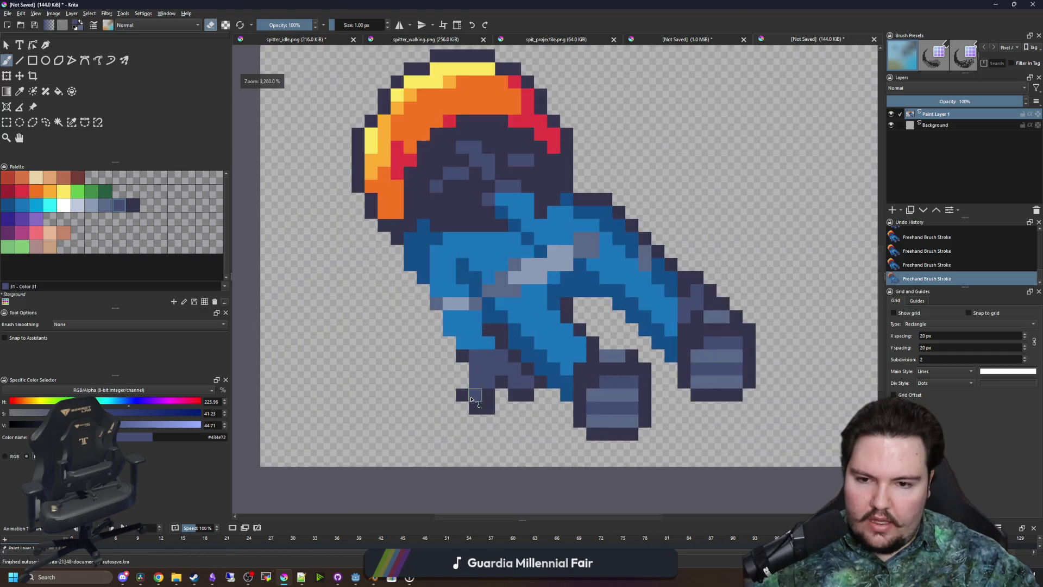
key(e)
ctrl+click(506, 394)
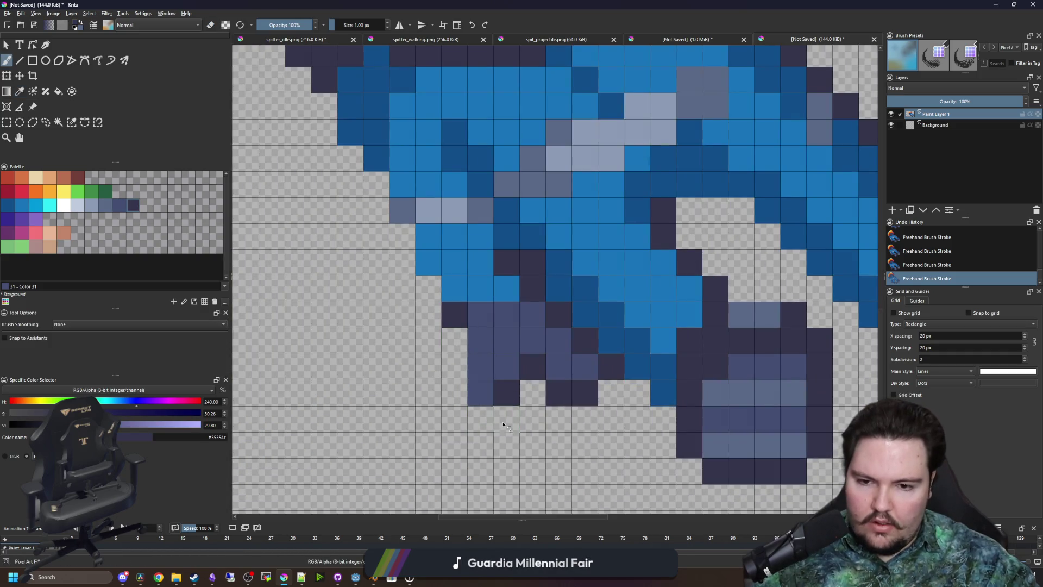
drag(480, 420, 506, 419)
click(454, 342)
scroll(434, 269, down, 5)
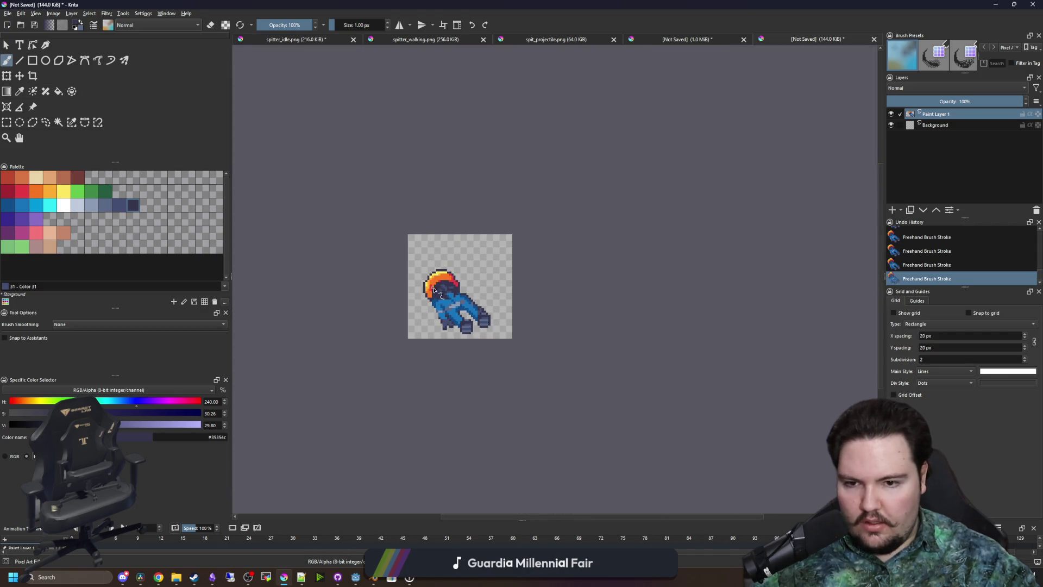
scroll(433, 291, up, 6)
Erase two dark pixels left of the orange hair and sample the hair's orange
key(e)
drag(423, 294, 375, 262)
scroll(380, 266, down, 5)
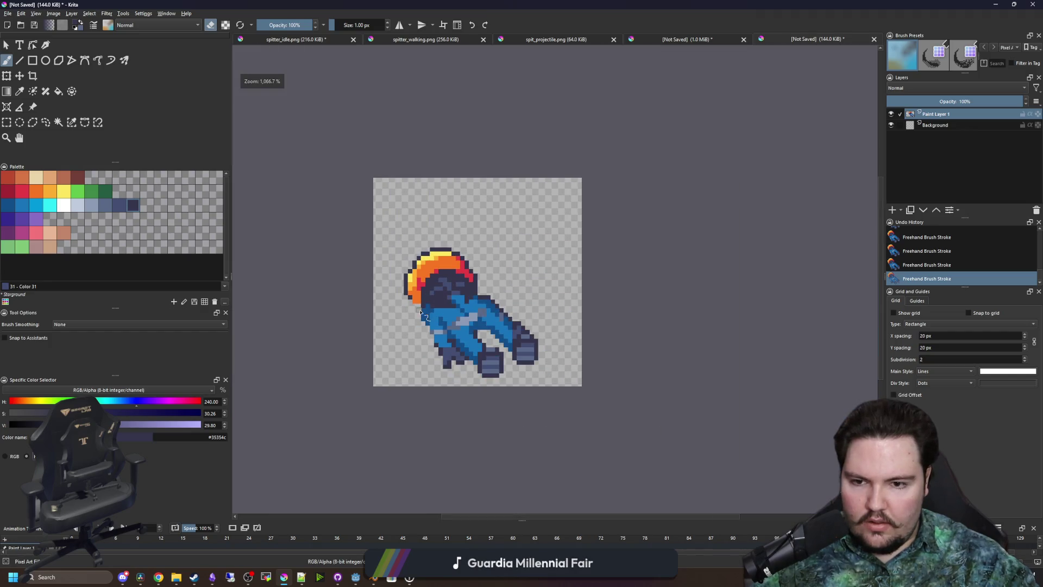
scroll(405, 285, up, 5)
ctrl+click(401, 239)
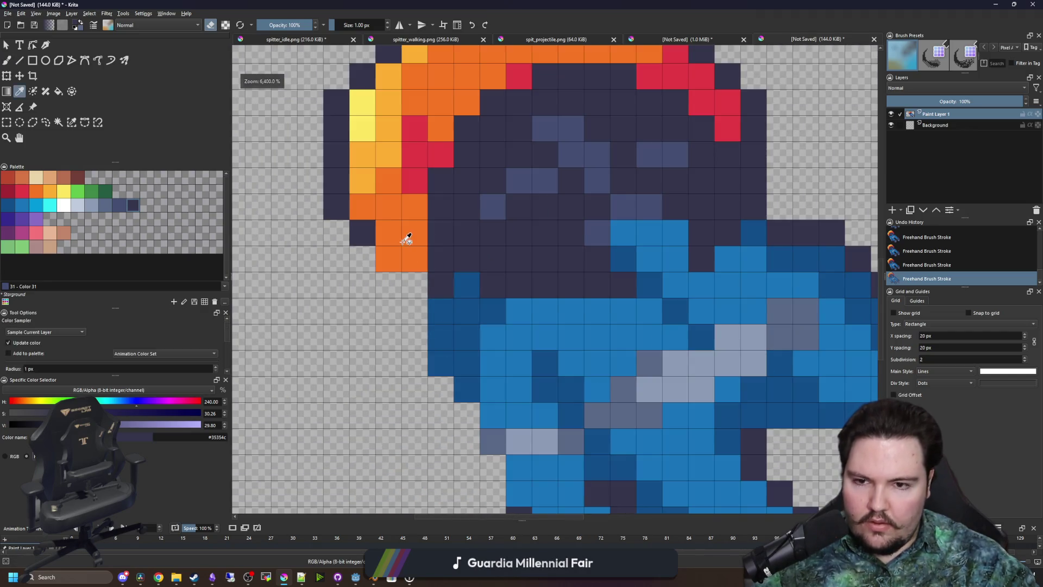
key(e)
scroll(437, 302, down, 3)
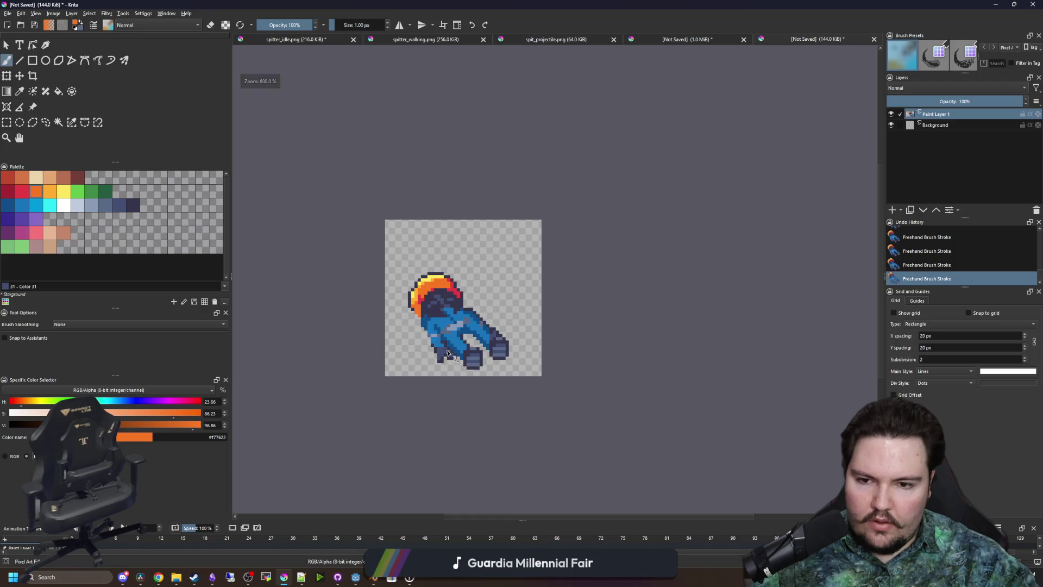
scroll(474, 351, up, 1)
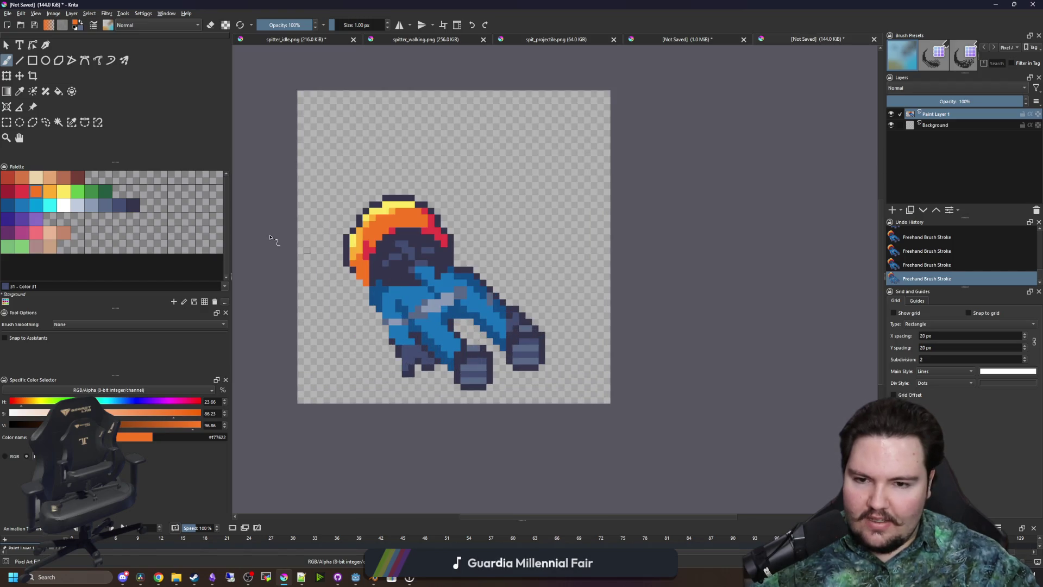
Shift the sprite one pixel right and delete the white bar beside it
click(19, 76)
drag(465, 318, 477, 318)
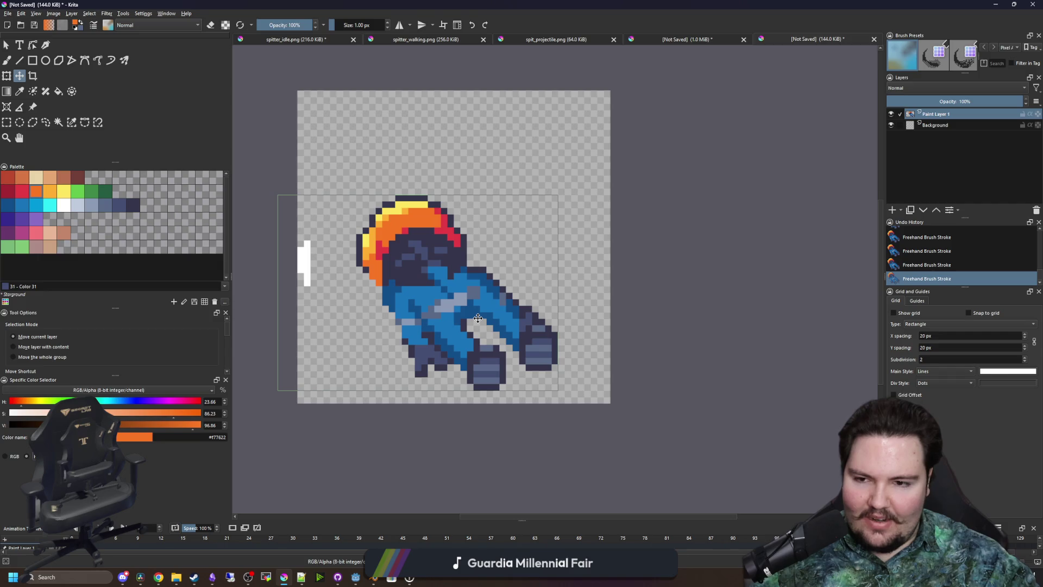
click(6, 122)
drag(324, 312, 265, 235)
key(Delete)
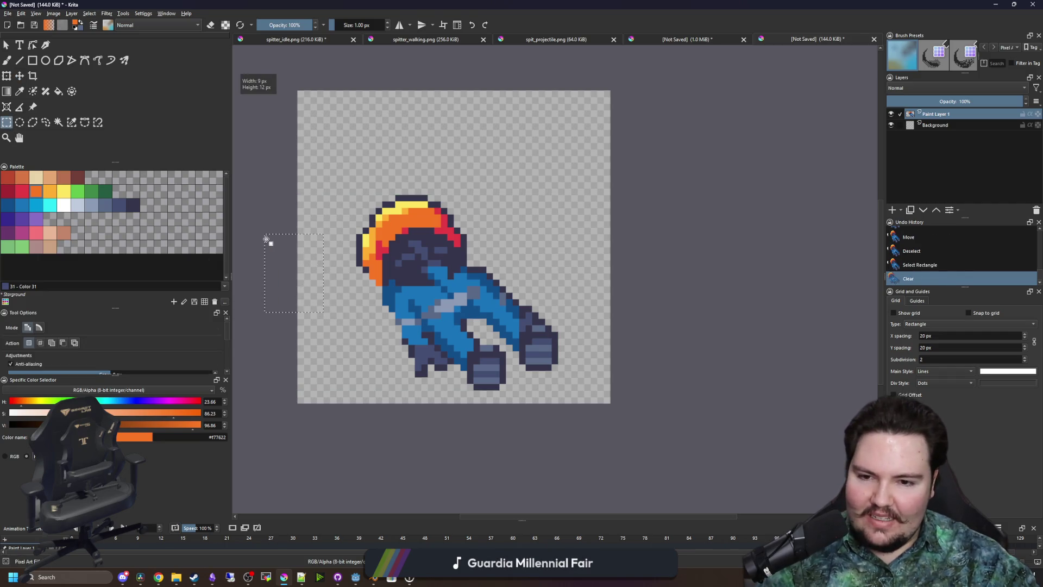
key(ctrl+shift+a)
Paint dark blue #124e89 pixels into the gap between the legs
key(f)
scroll(443, 312, down, 1)
scroll(543, 301, up, 5)
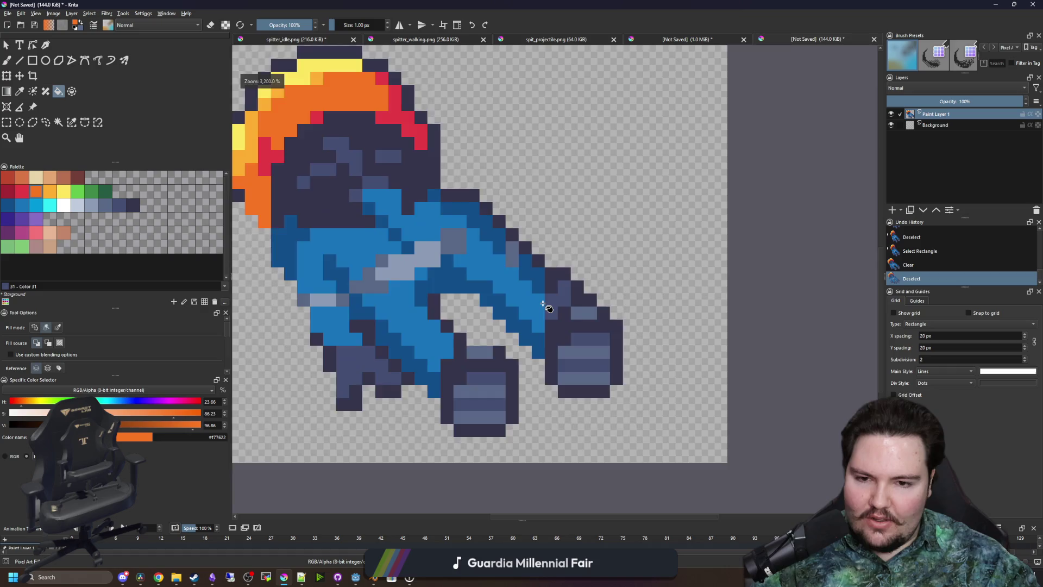
ctrl+click(544, 305)
key(b)
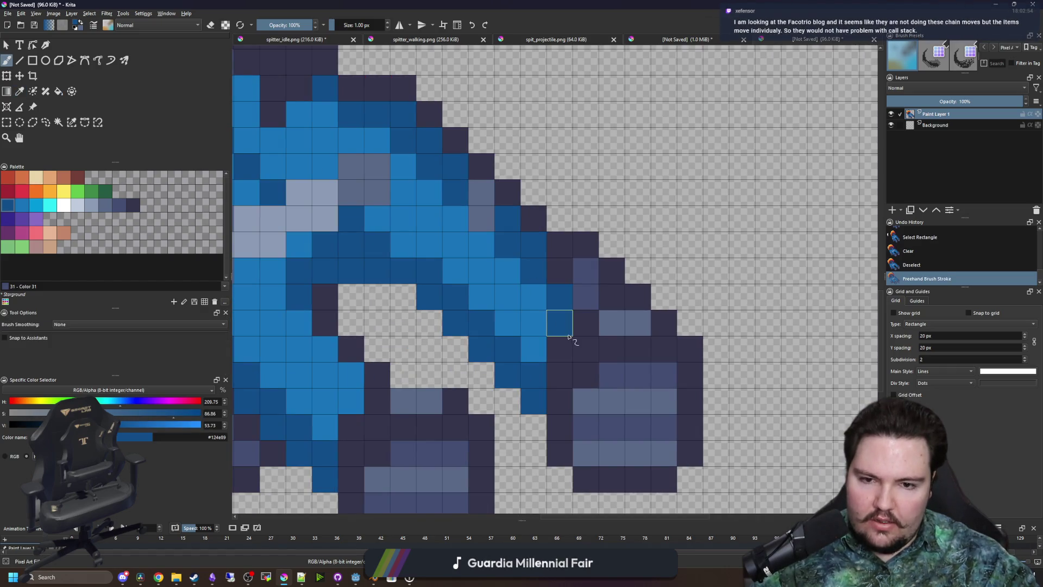
scroll(581, 294, down, 5)
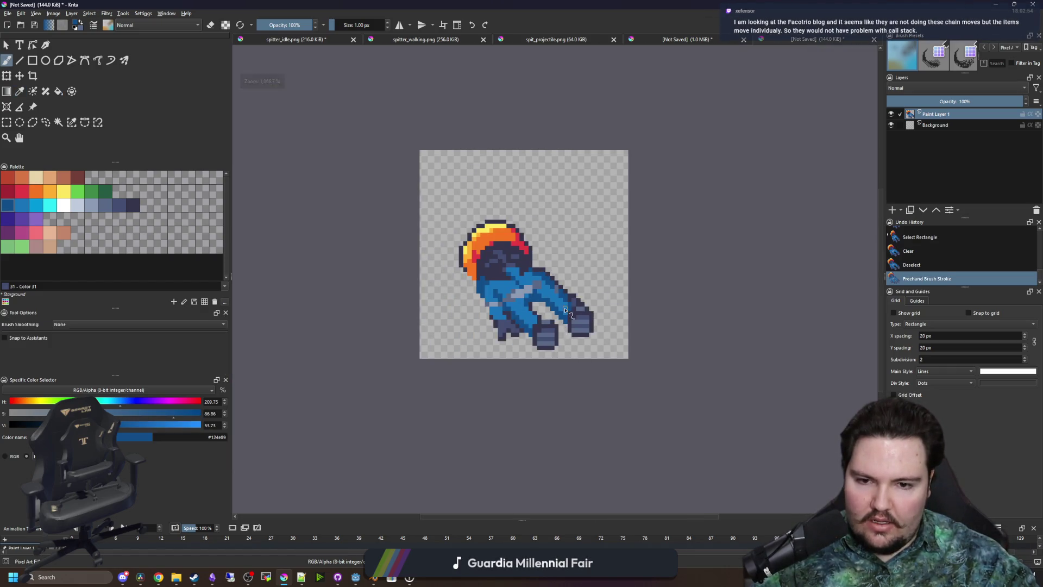
scroll(565, 311, up, 4)
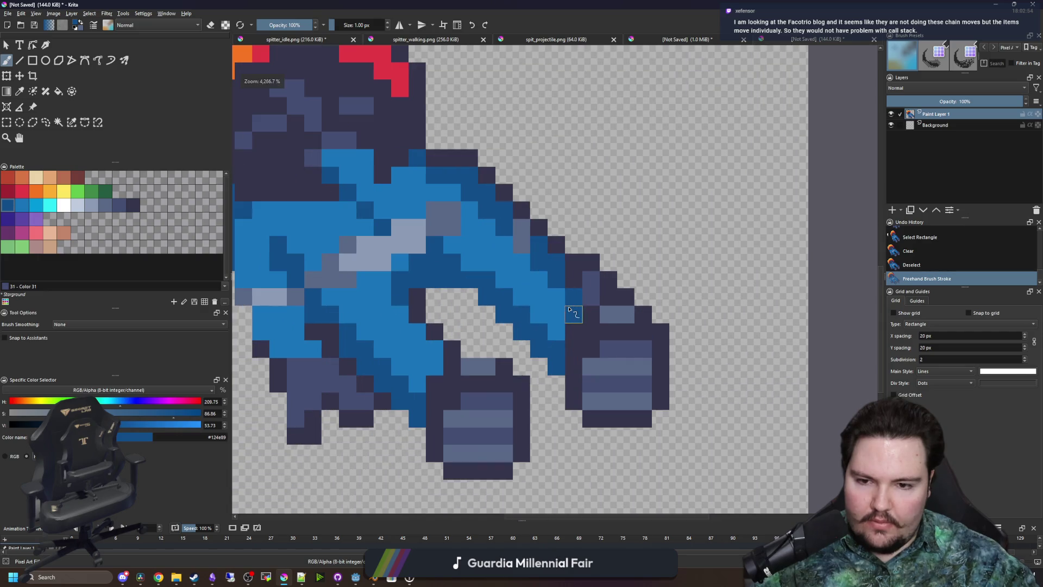
click(421, 364)
scroll(529, 334, up, 1)
drag(582, 282, 548, 304)
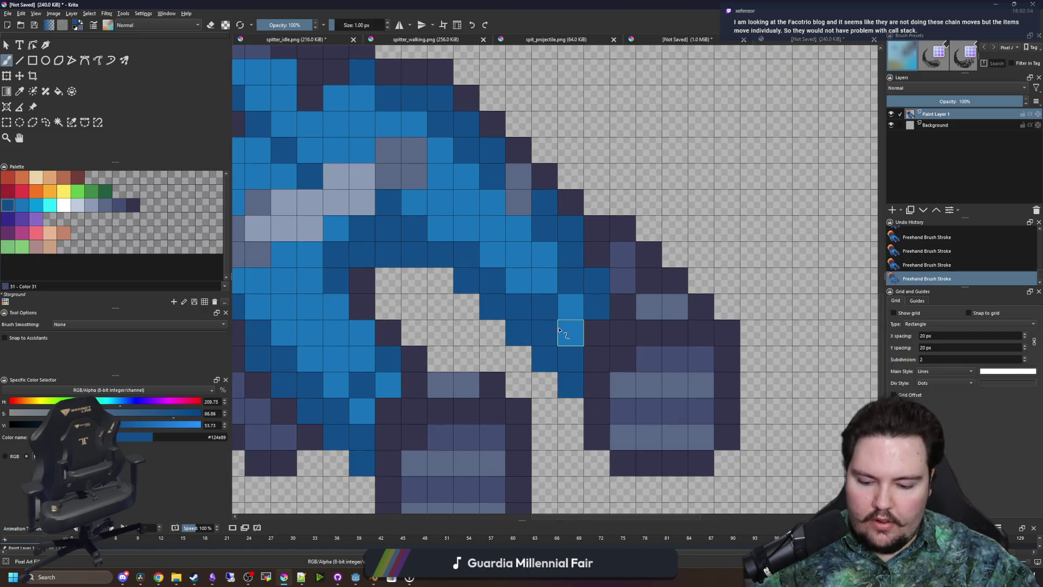
ctrl+click(570, 302)
scroll(596, 332, down, 6)
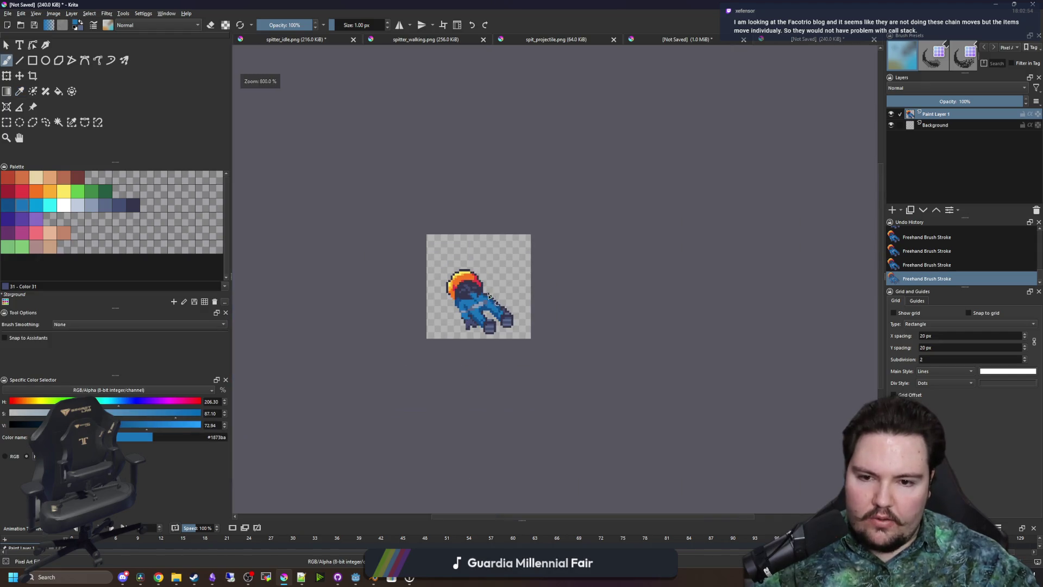
scroll(457, 319, up, 6)
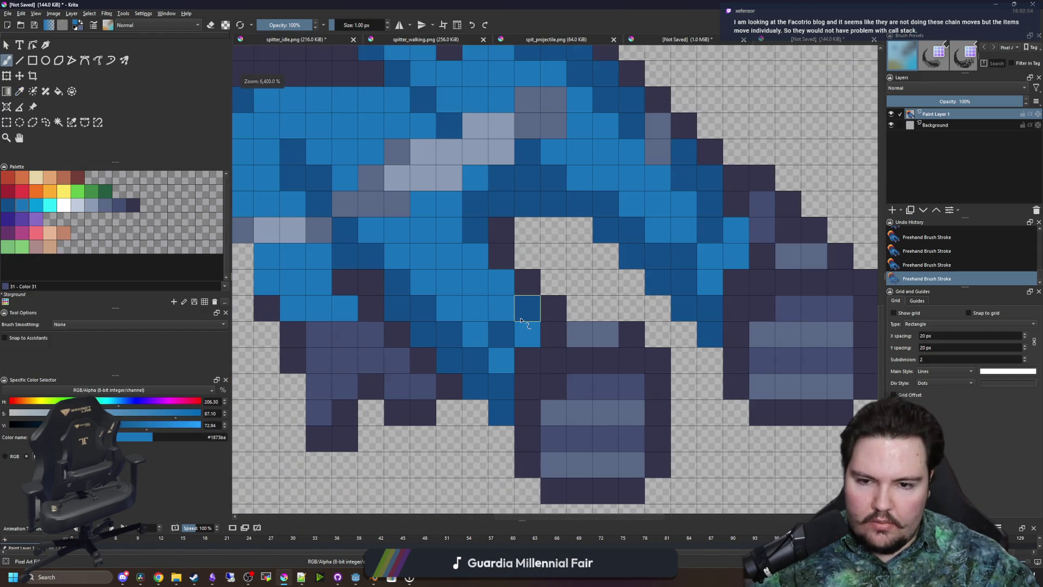
ctrl+click(480, 334)
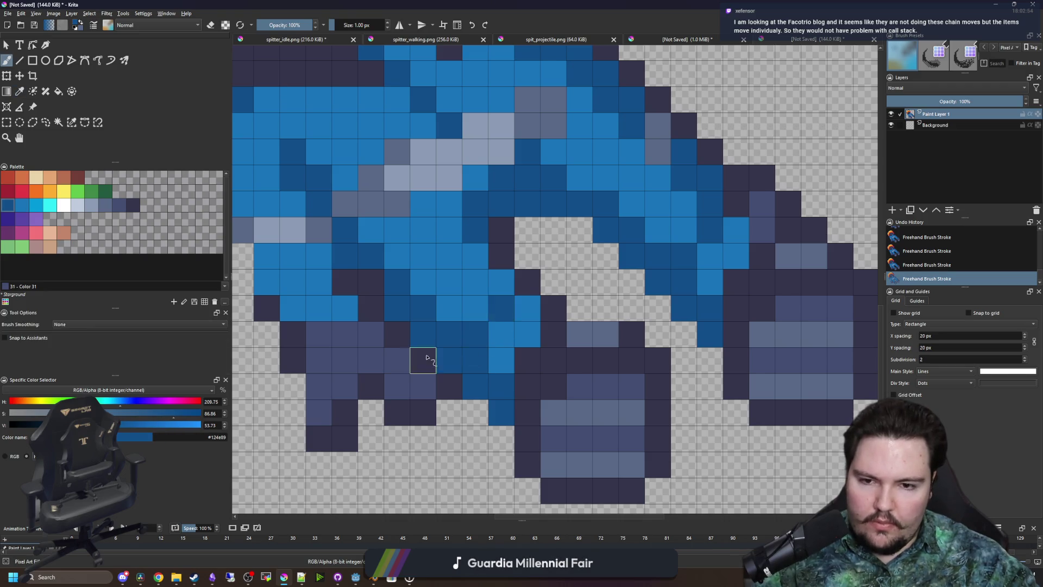
scroll(426, 359, down, 6)
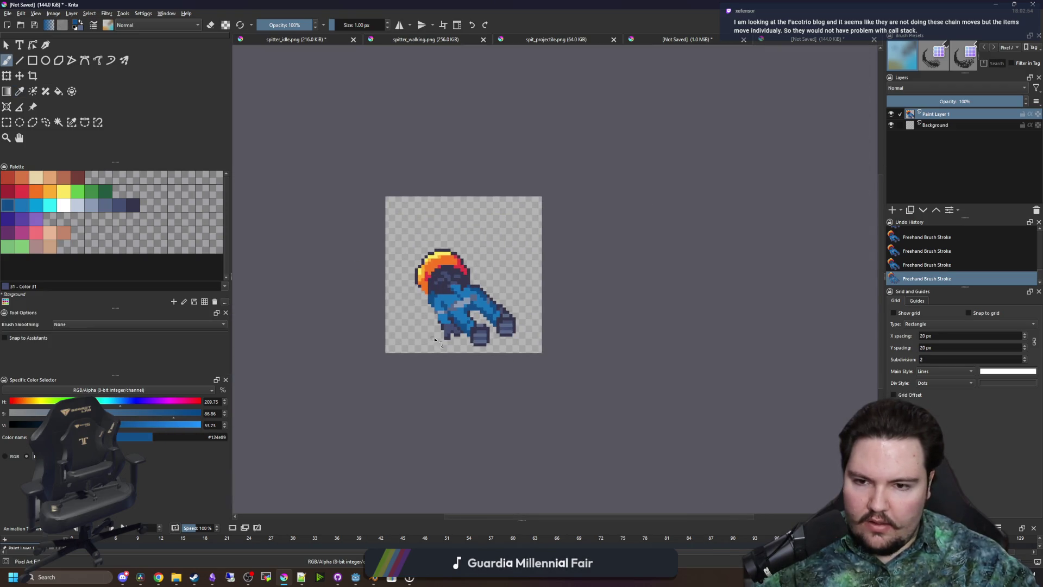
scroll(463, 306, up, 2)
scroll(410, 270, up, 4)
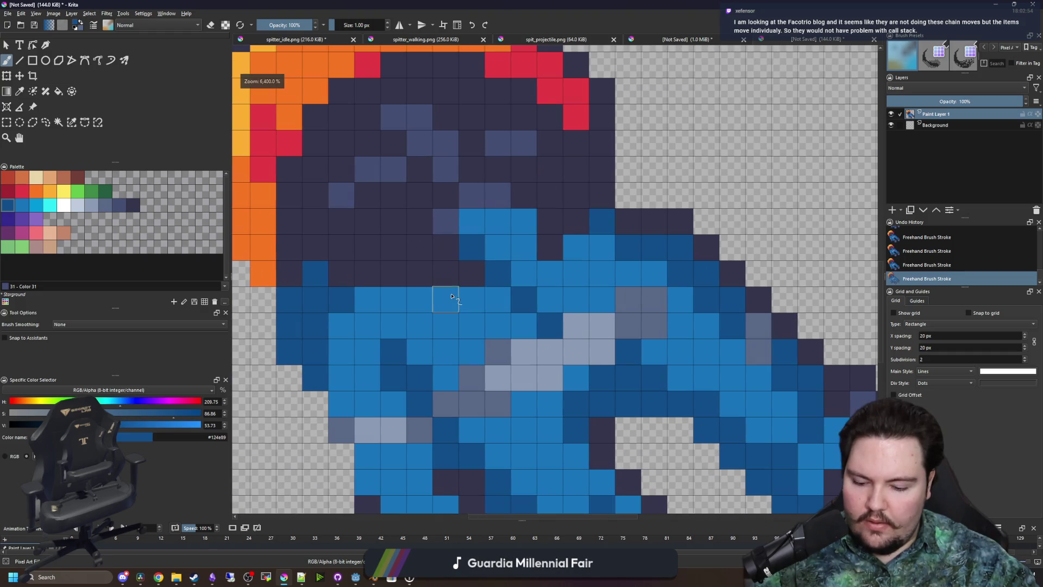
scroll(438, 200, down, 5)
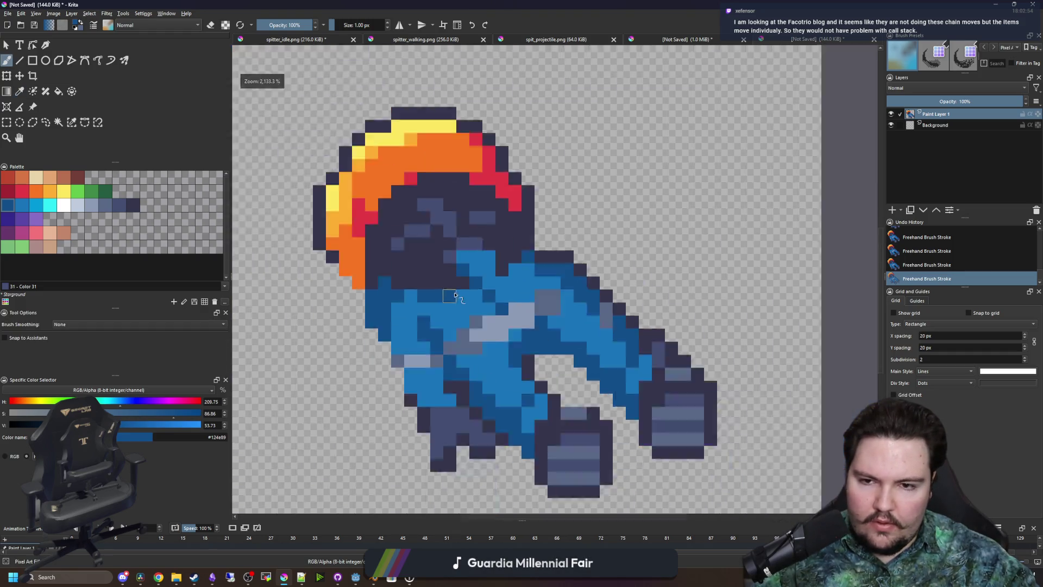
click(8, 13)
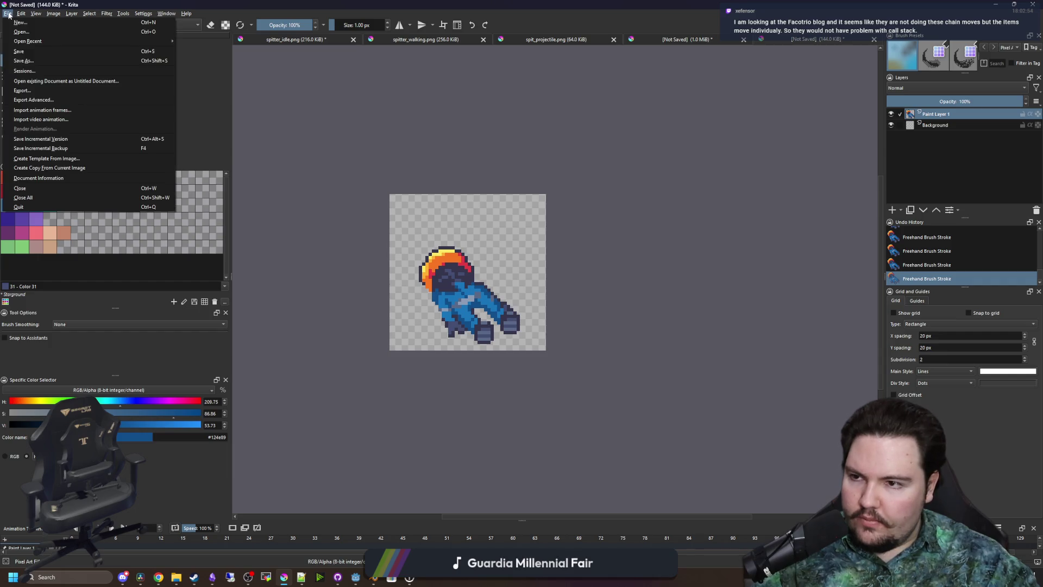
Save the Krita sprite as a PNG named spitter_corpse.png
click(26, 60)
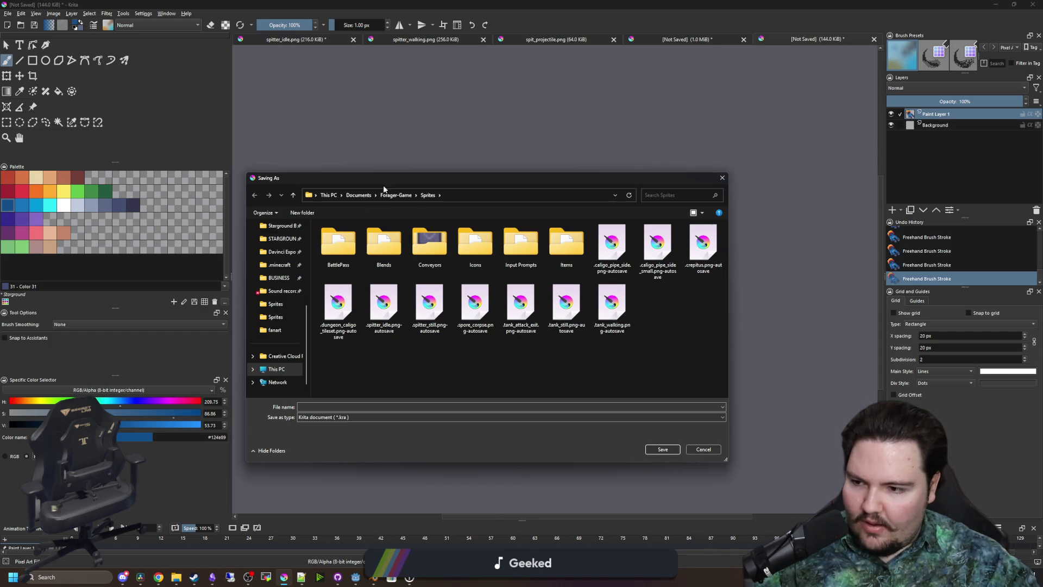
mouse_move(377, 174)
mouse_down()
mouse_move(789, 170)
mouse_move(465, 193)
mouse_move(470, 180)
mouse_up()
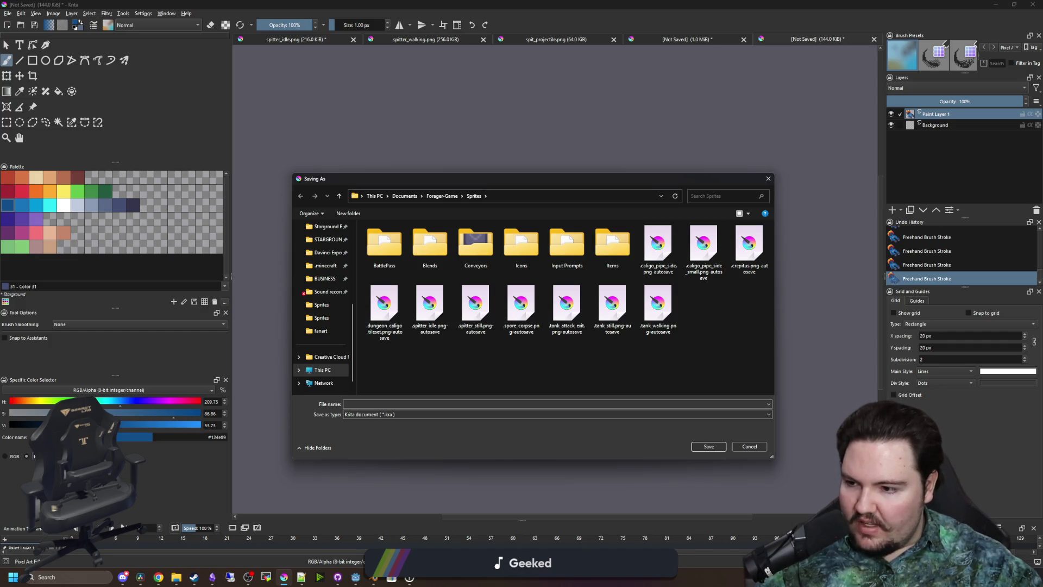
click(396, 416)
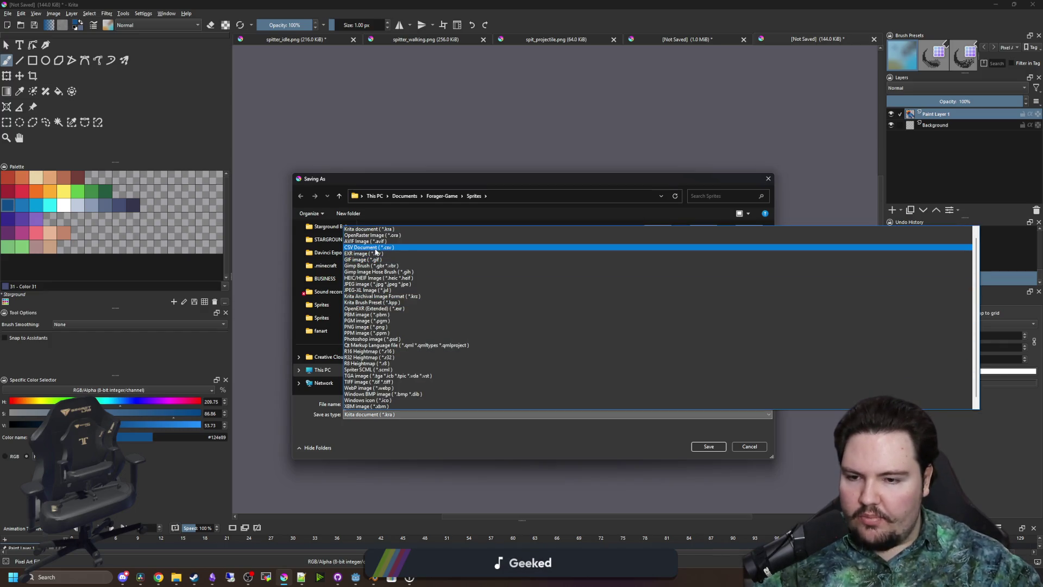
click(365, 326)
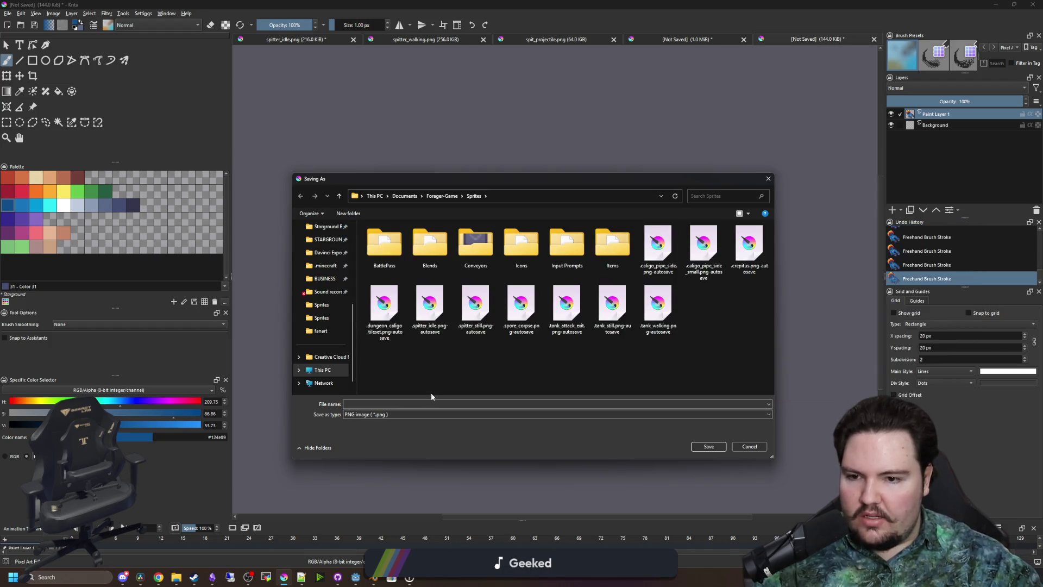
click(407, 403)
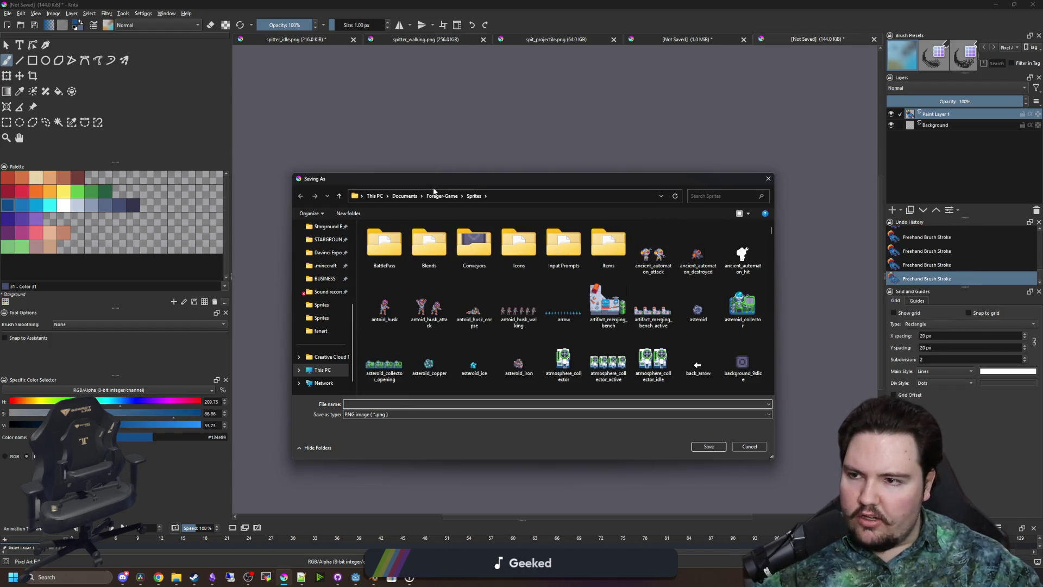
mouse_move(522, 180)
mouse_down()
mouse_move(625, 315)
mouse_move(702, 302)
mouse_move(729, 118)
mouse_up()
text(SPITTE)
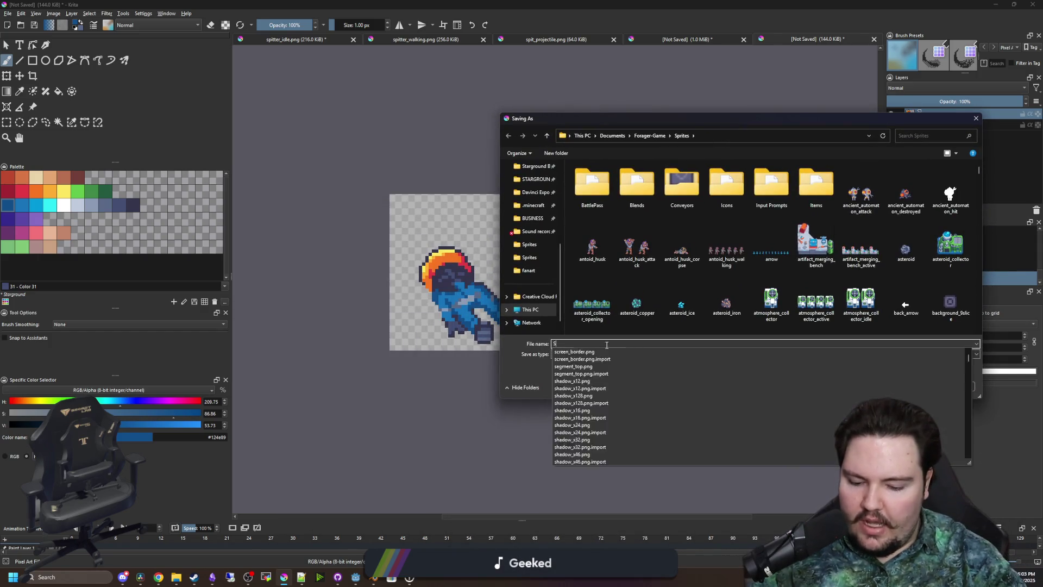
key(BackSpace)
key(BackSpace)
key(BackSpace)
text(spit)
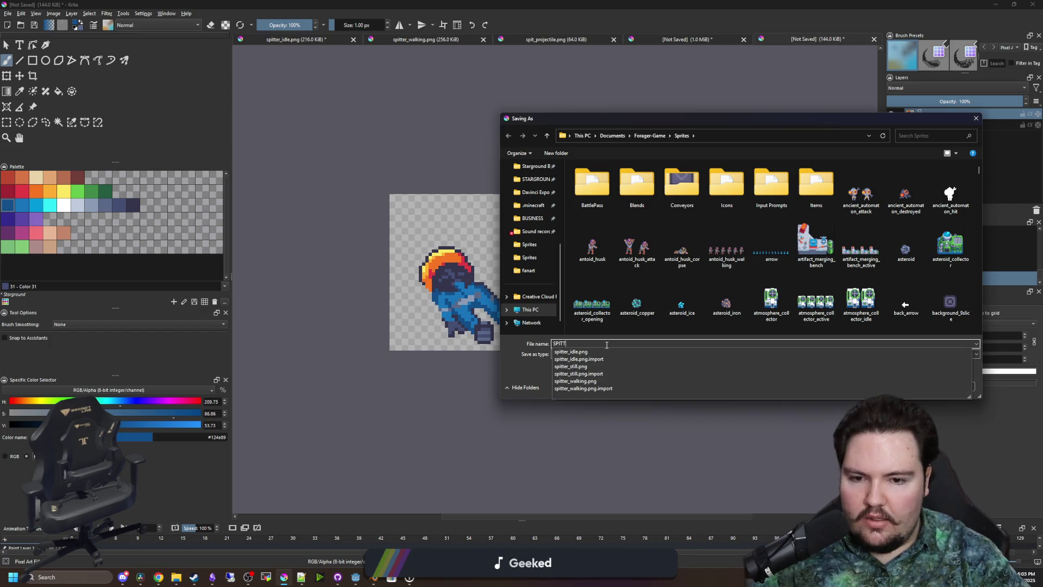
text(ter_corpse)
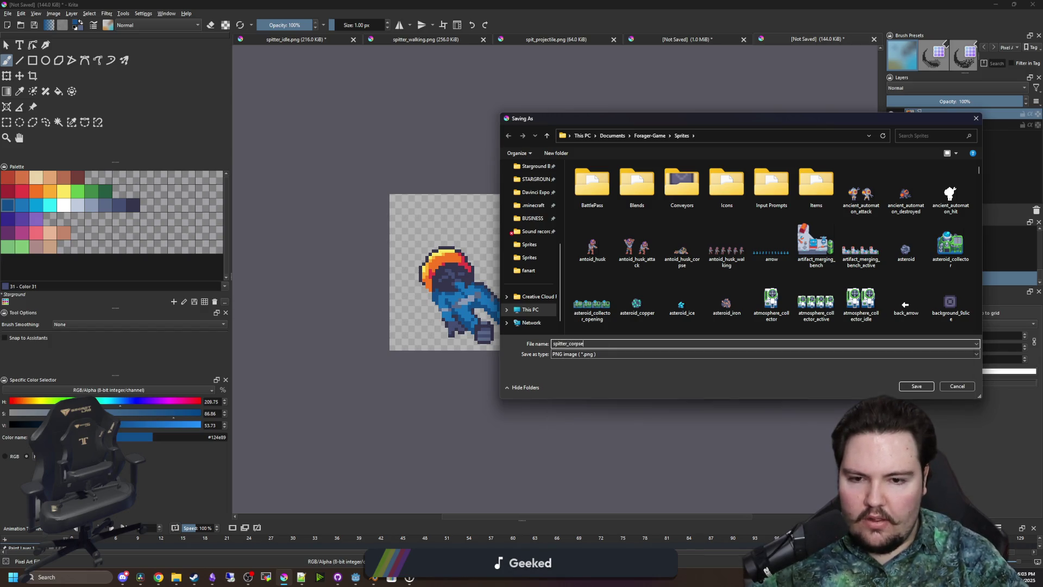
click(917, 387)
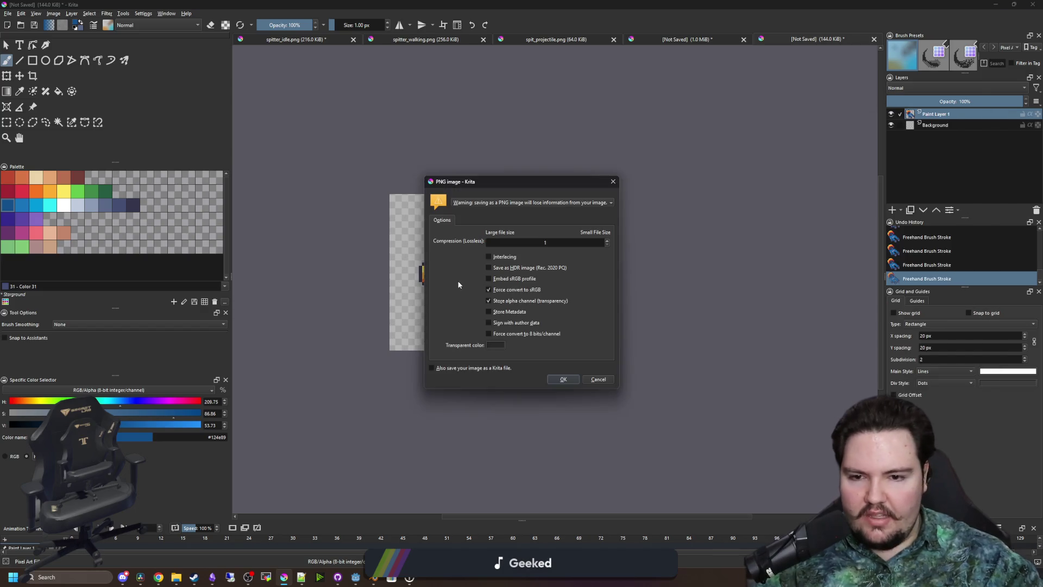
click(565, 379)
key(plus)
Shift the corpse sprite down about 24 px, re-save the PNG, and return to Godot
key(t)
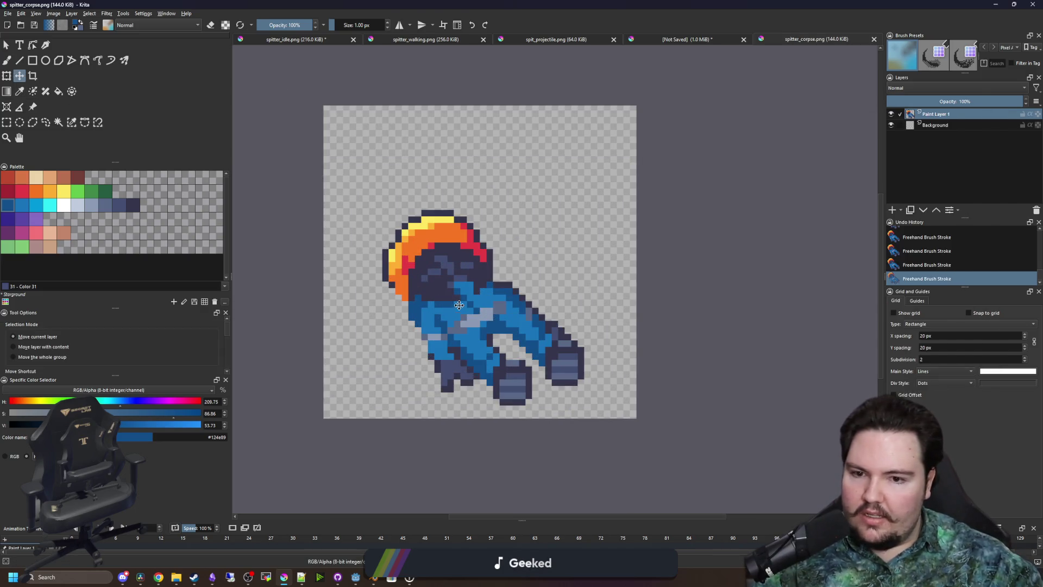
drag(459, 305, 465, 321)
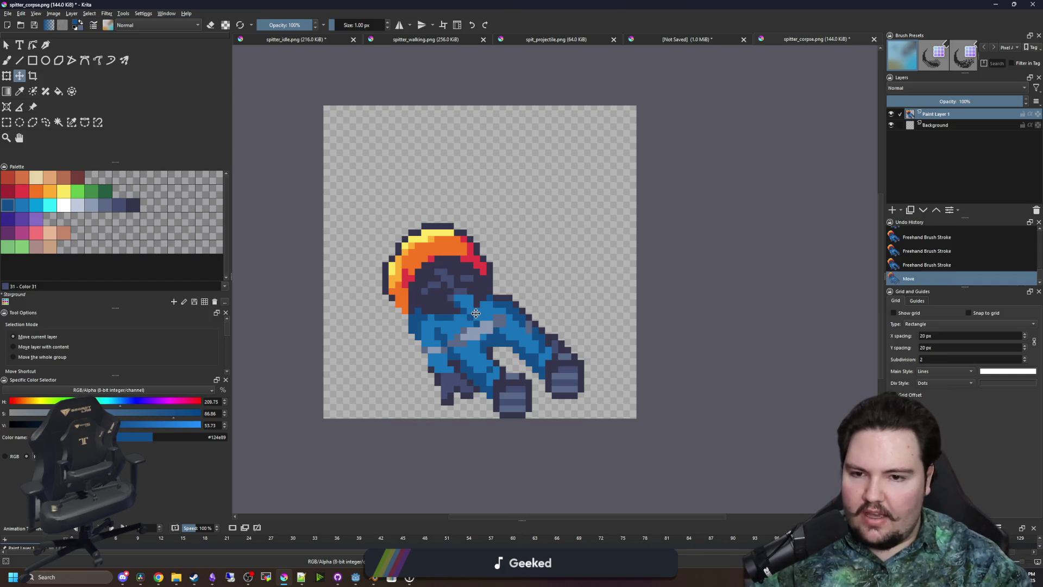
key(ctrl+s)
click(563, 379)
key(minus)
key(minus)
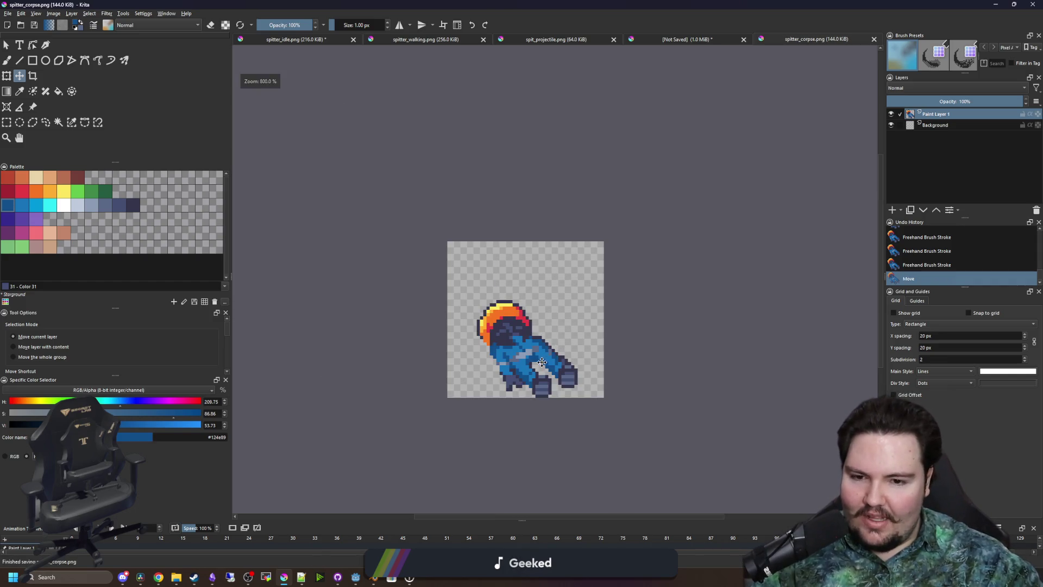
key(plus)
click(6, 122)
scroll(555, 344, up, 1)
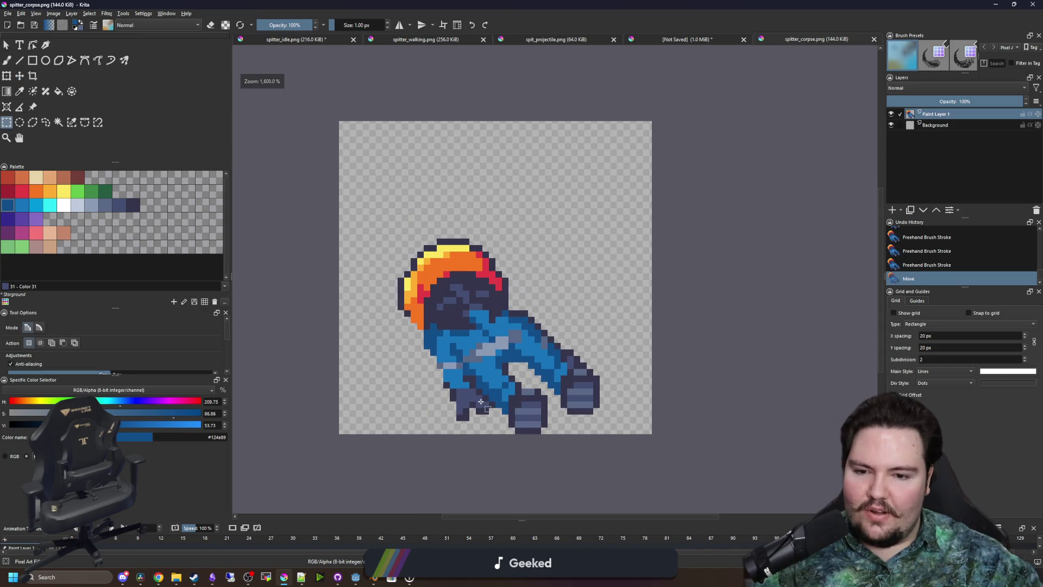
scroll(481, 402, down, 1)
key(alt+Tab)
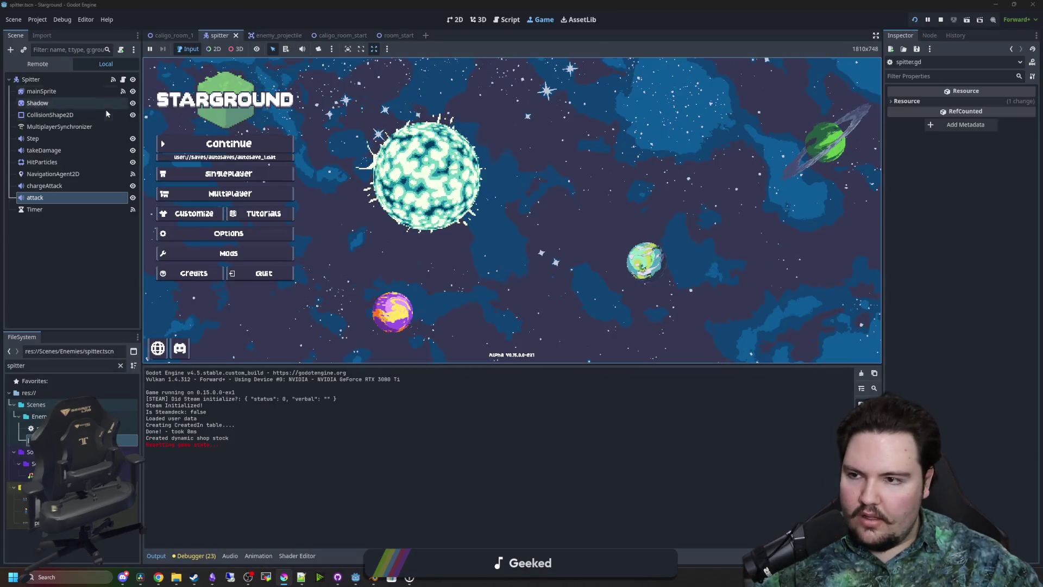
Check the Spitter's mainSprite, then open entities_table.gd from a FileSystem search for 'entities'
click(31, 79)
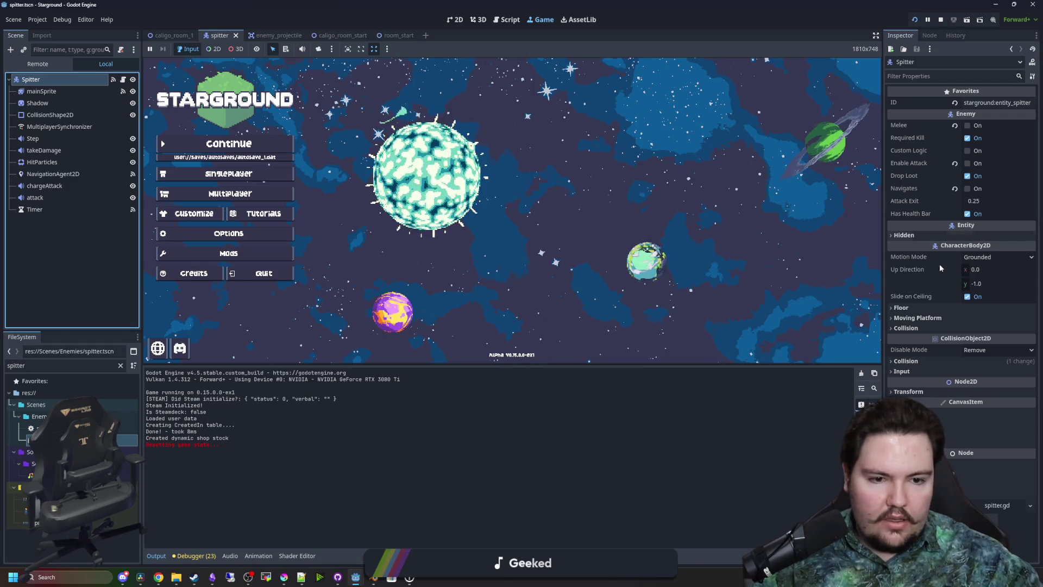
click(29, 92)
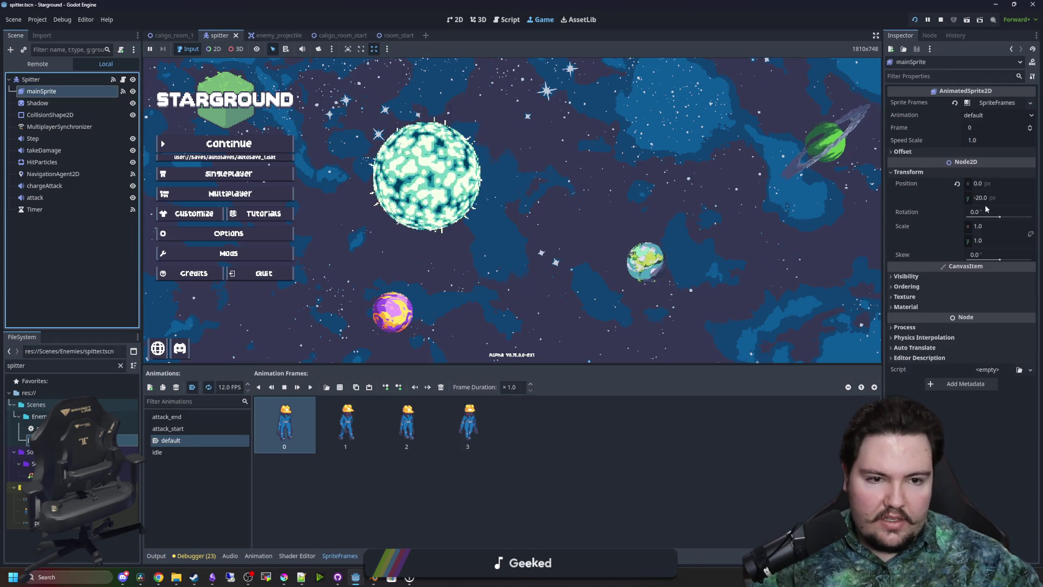
click(121, 366)
text(entities)
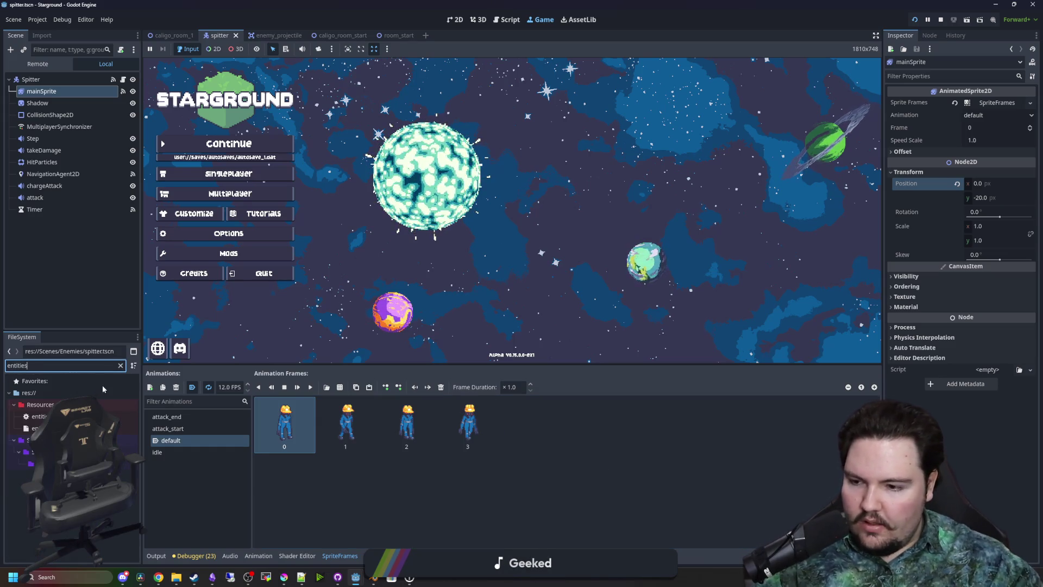
double_click(39, 416)
Find the Spitter entry and change its DeathSprite path to spitter_corpse.png
click(486, 248)
key(ctrl+f)
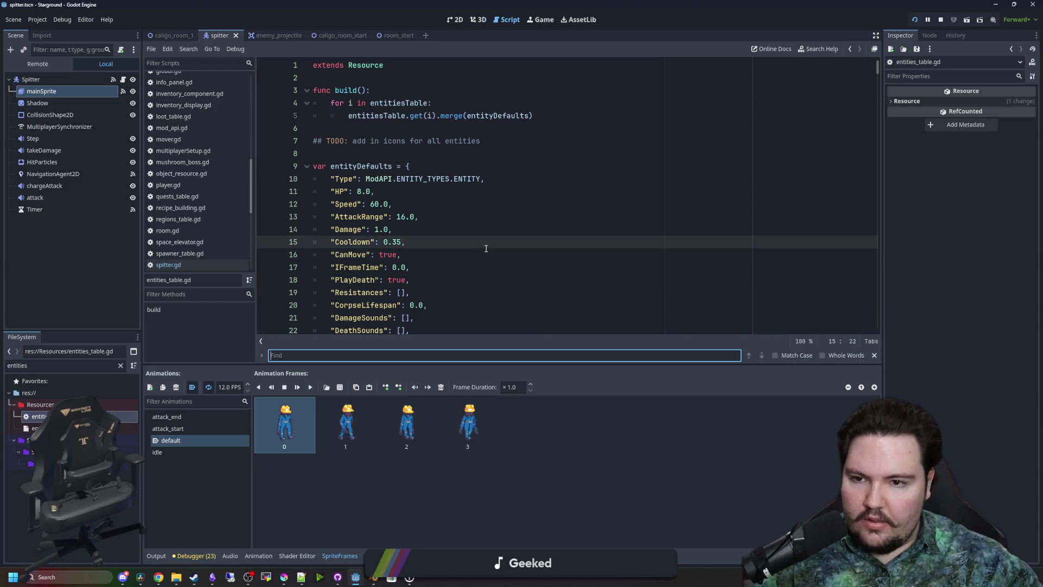
text(spitt)
click(486, 247)
scroll(478, 242, down, 8)
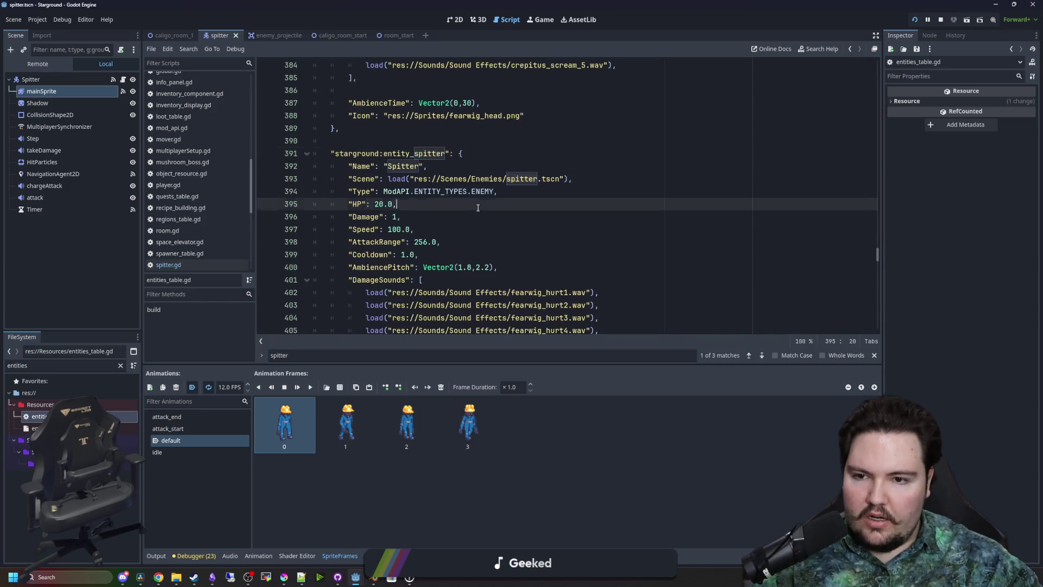
click(428, 265)
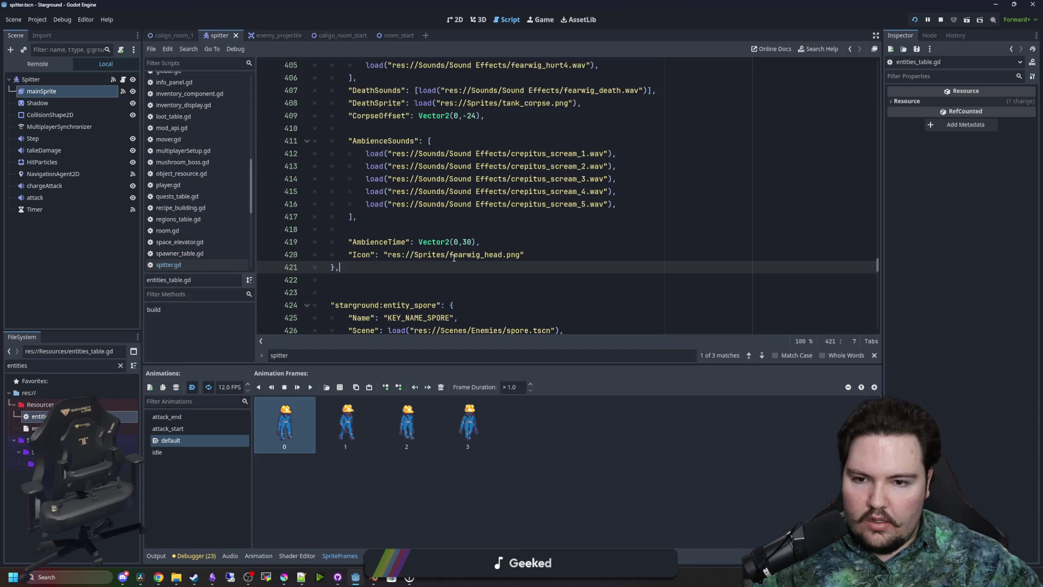
scroll(432, 233, up, 2)
click(438, 203)
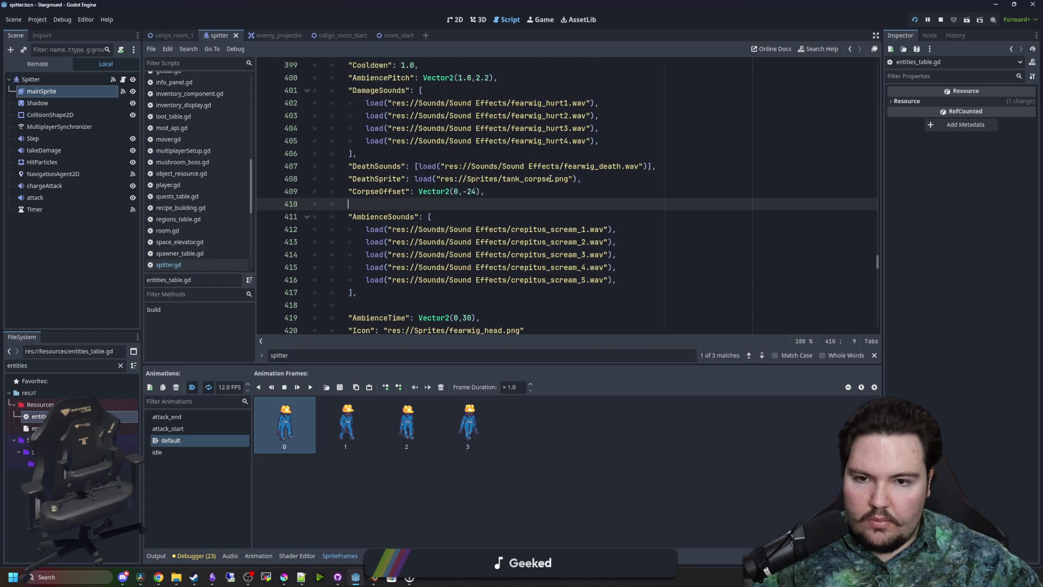
drag(550, 178, 508, 179)
text(pitter_cor)
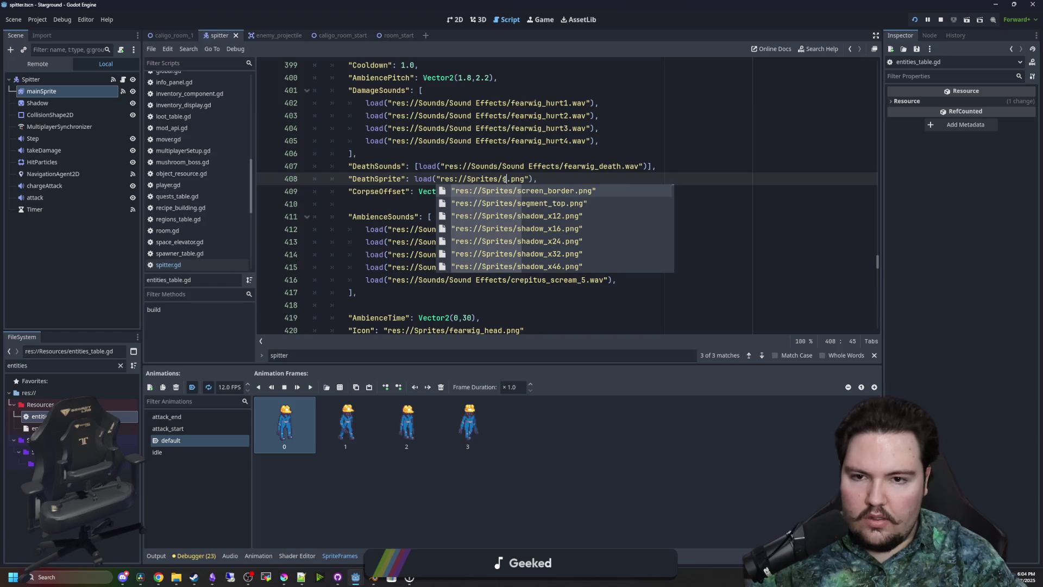
key(Return)
click(419, 229)
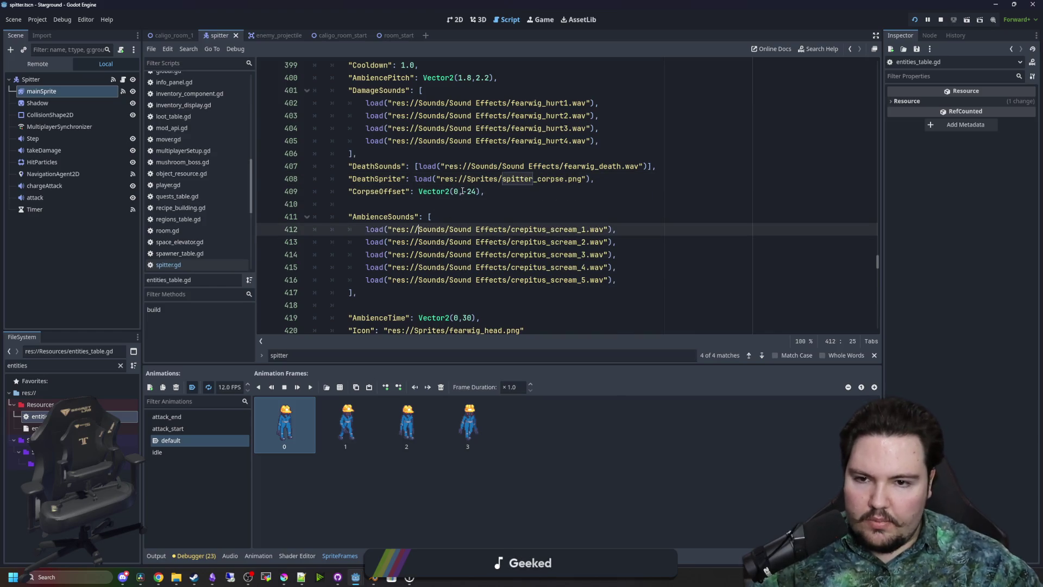
Set the Spitter's CorpseOffset to Vector2(0,-20) and save the entities table
click(471, 191)
key(BackSpace)
text(0)
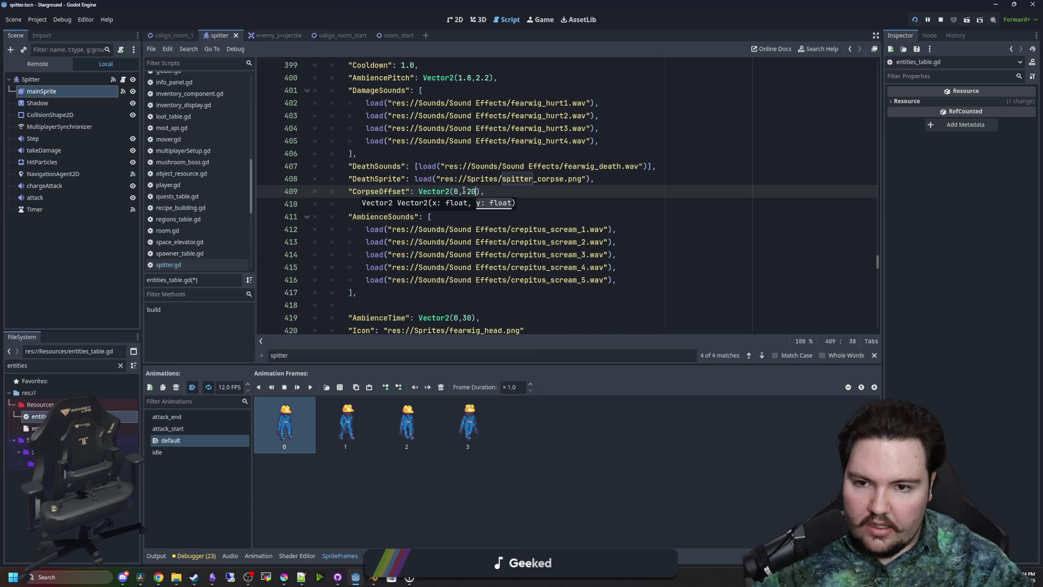
scroll(543, 218, up, 2)
click(597, 217)
click(453, 166)
key(ctrl+s)
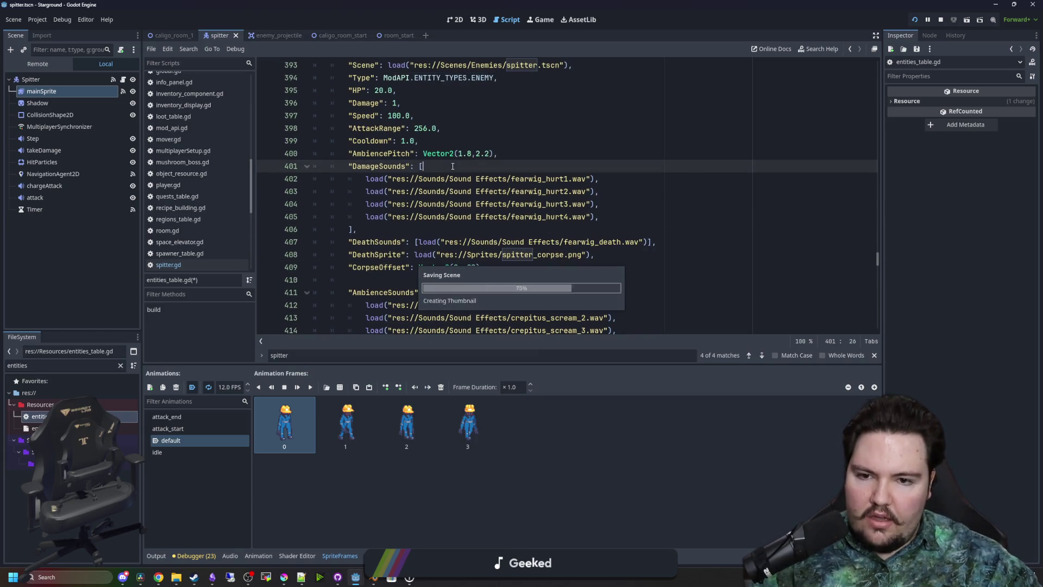
Review the Spitter's AttackRange, Cooldown and DamageSounds lines, re-saving the table
scroll(434, 153, up, 3)
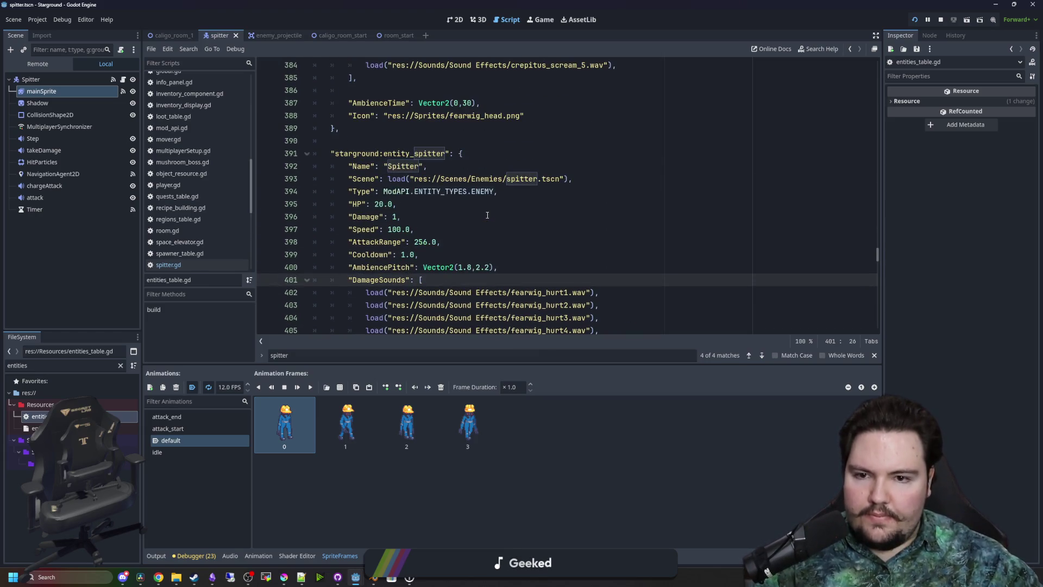
click(415, 141)
key(ctrl+s)
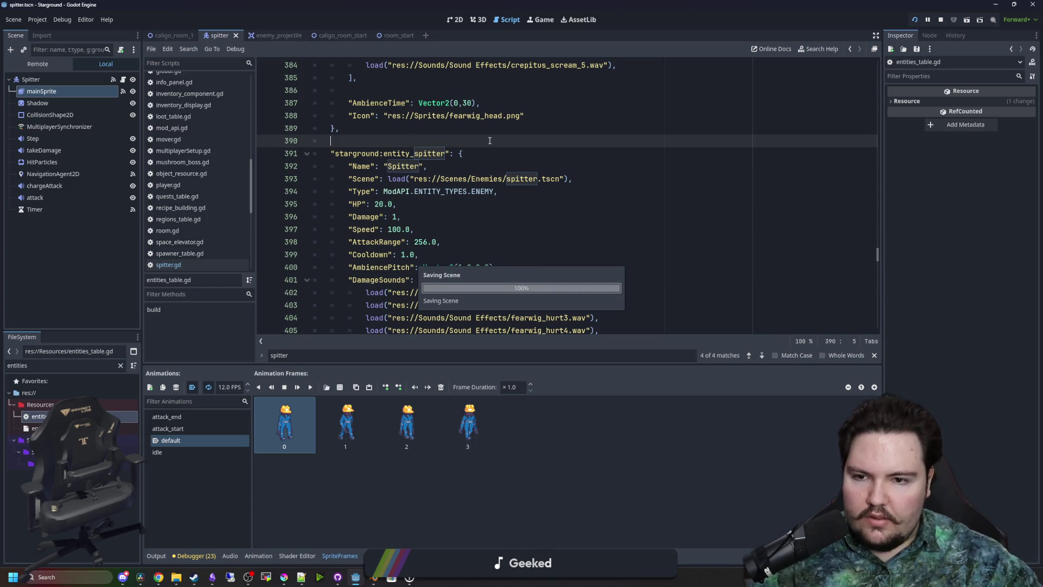
click(444, 205)
click(444, 241)
key(ctrl+s)
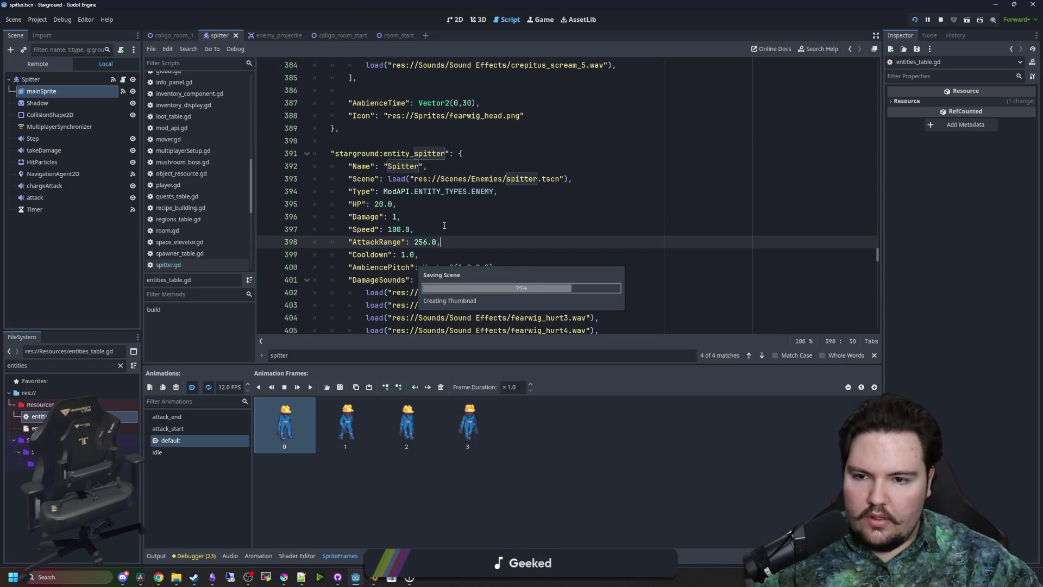
click(421, 254)
key(ctrl+s)
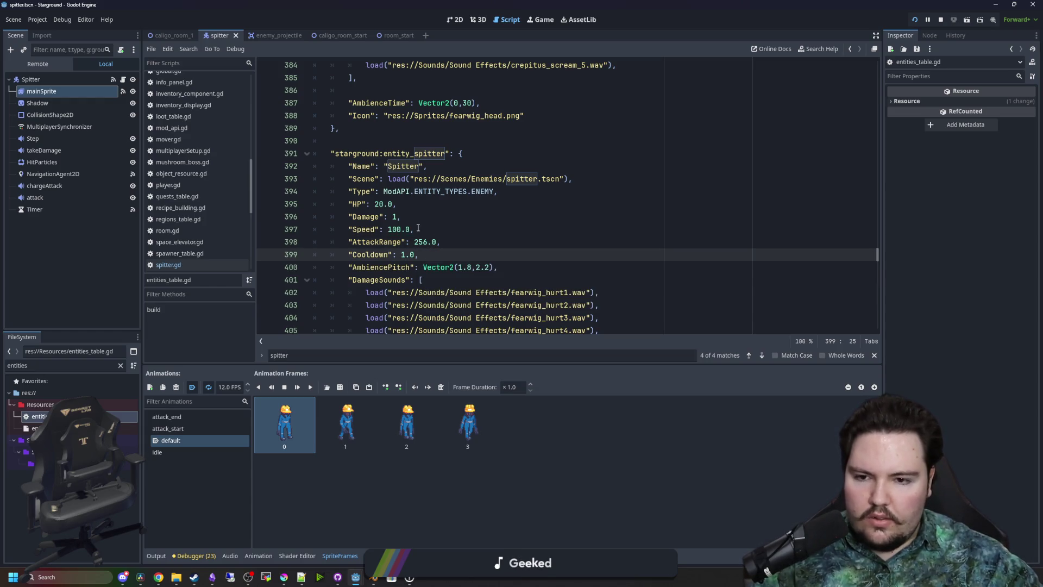
scroll(418, 228, down, 2)
click(443, 210)
key(ctrl+s)
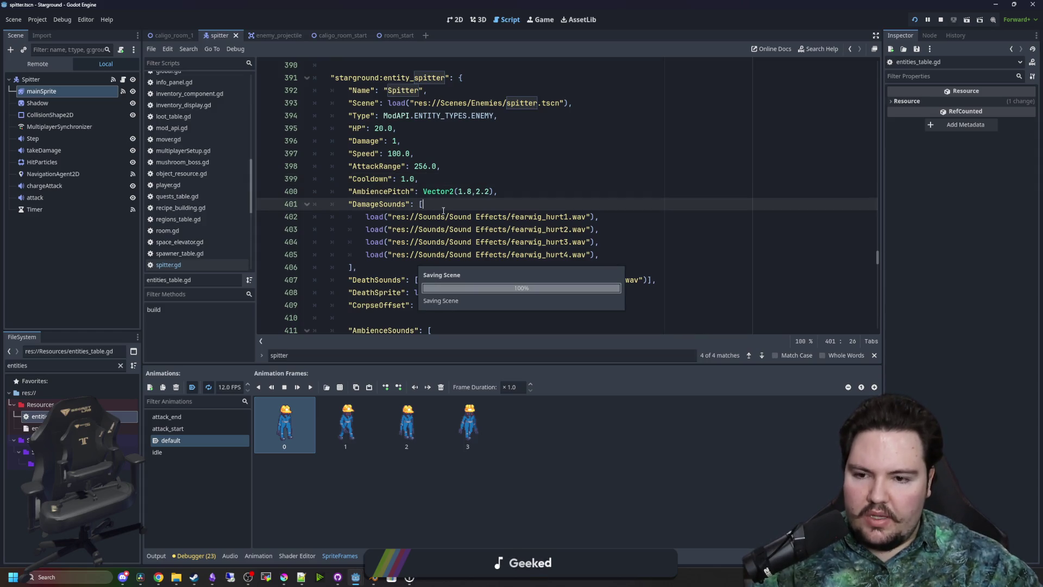
scroll(443, 210, down, 5)
scroll(479, 195, up, 5)
Save the spitter scene in the 2D view and continue the saved Starground game
key(ctrl+F1)
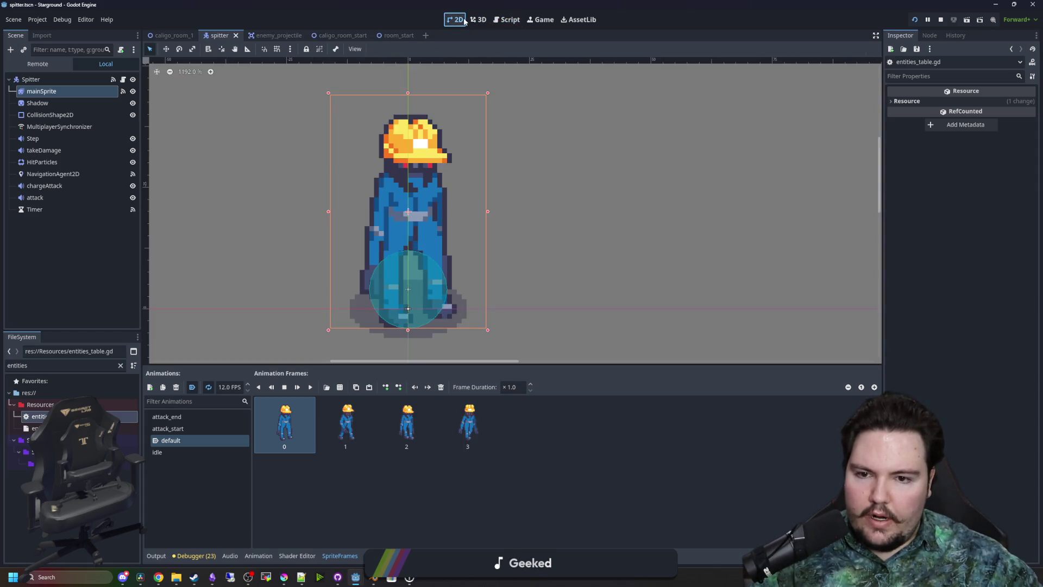
scroll(536, 166, down, 1)
key(ctrl+s)
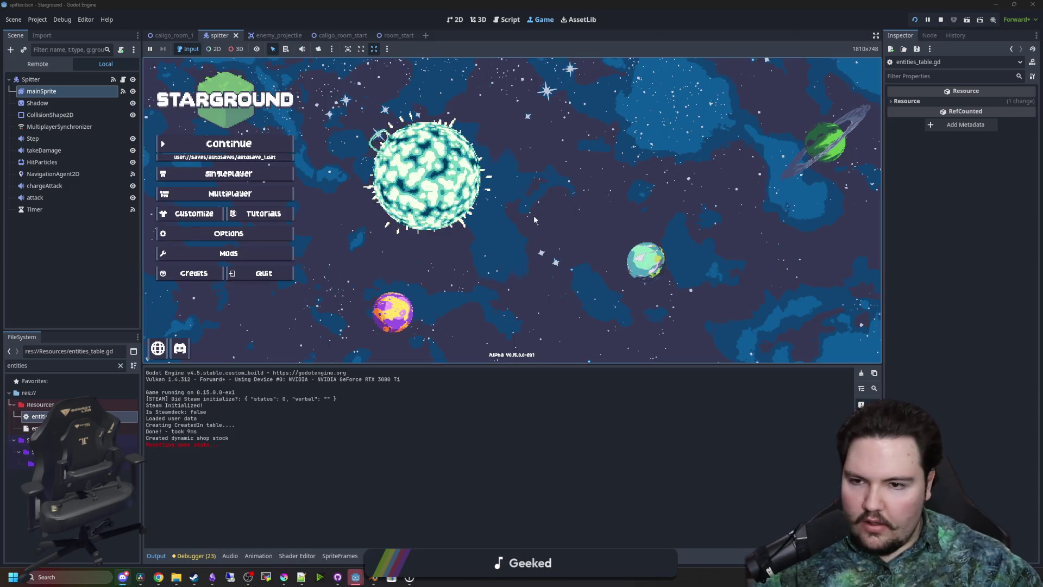
click(262, 146)
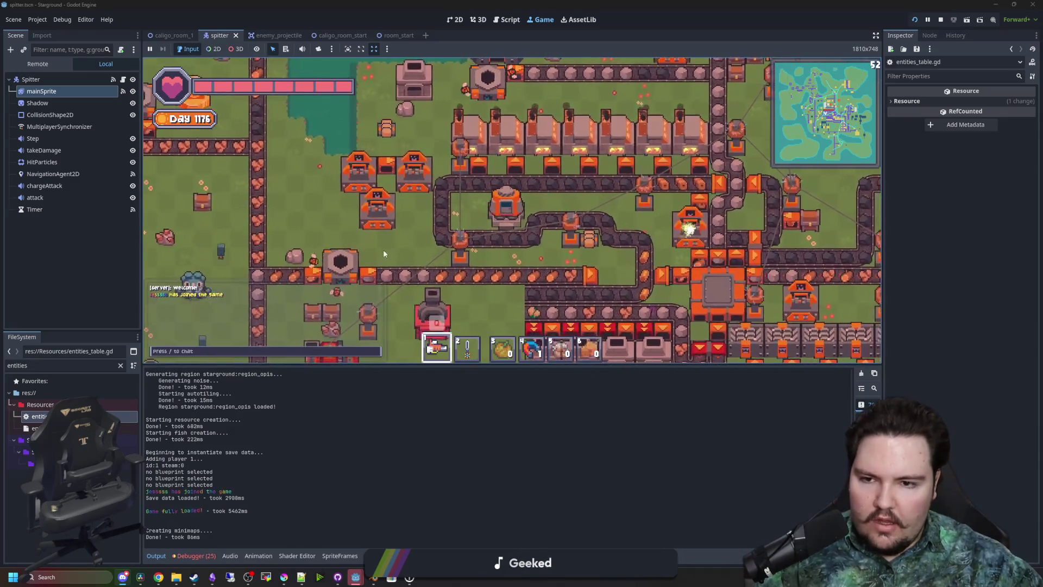
Walk to the star launcher at the base and launch to the Caligo planet
key(w)
key(a)
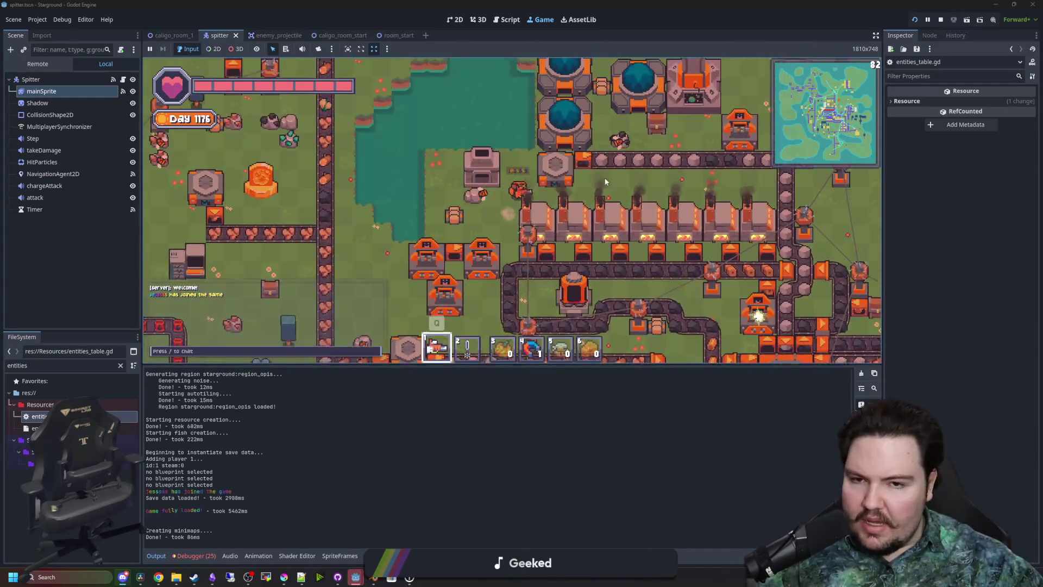
key(d)
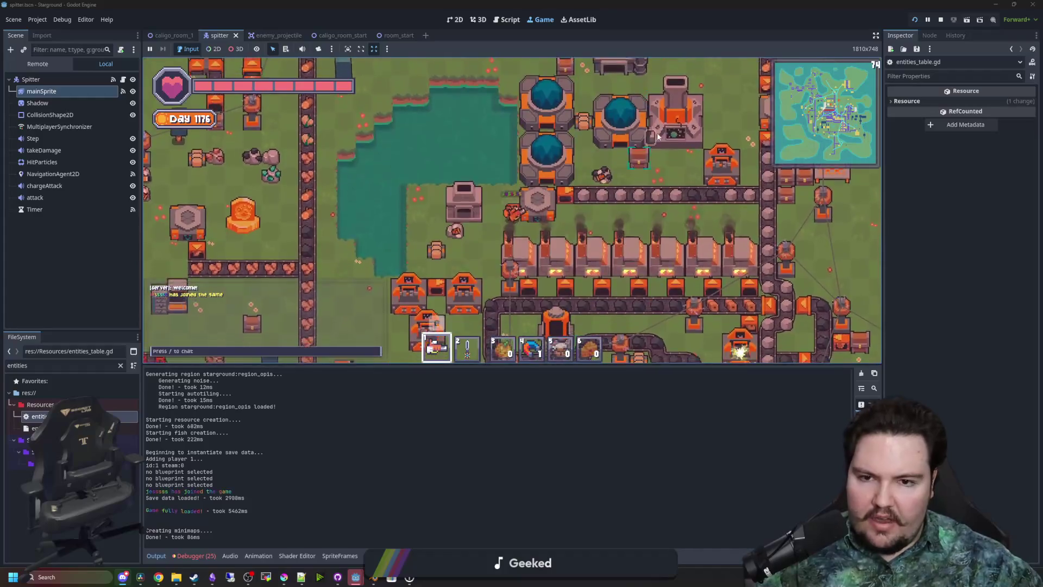
key(e)
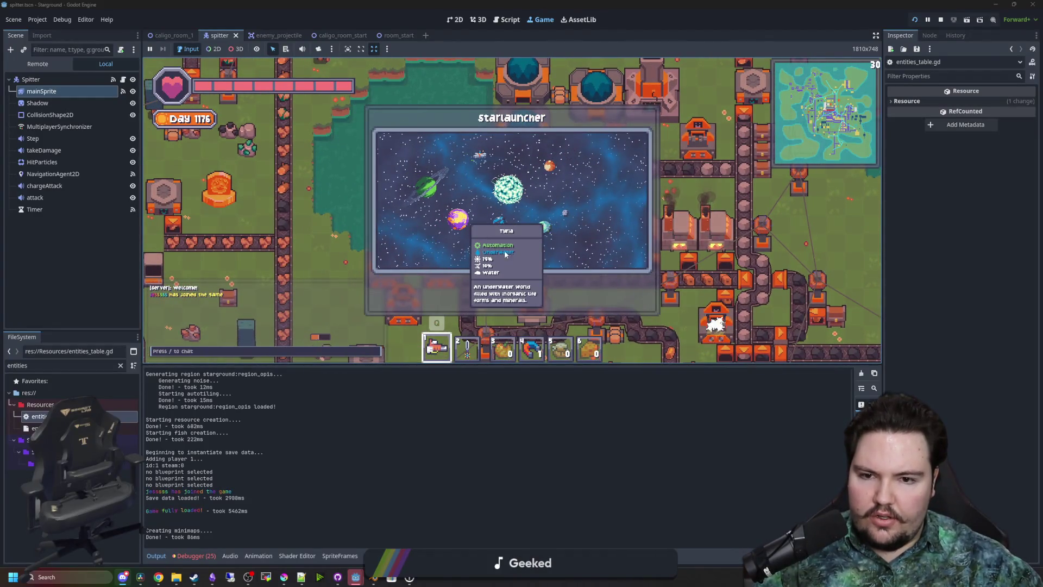
key(e)
key(d)
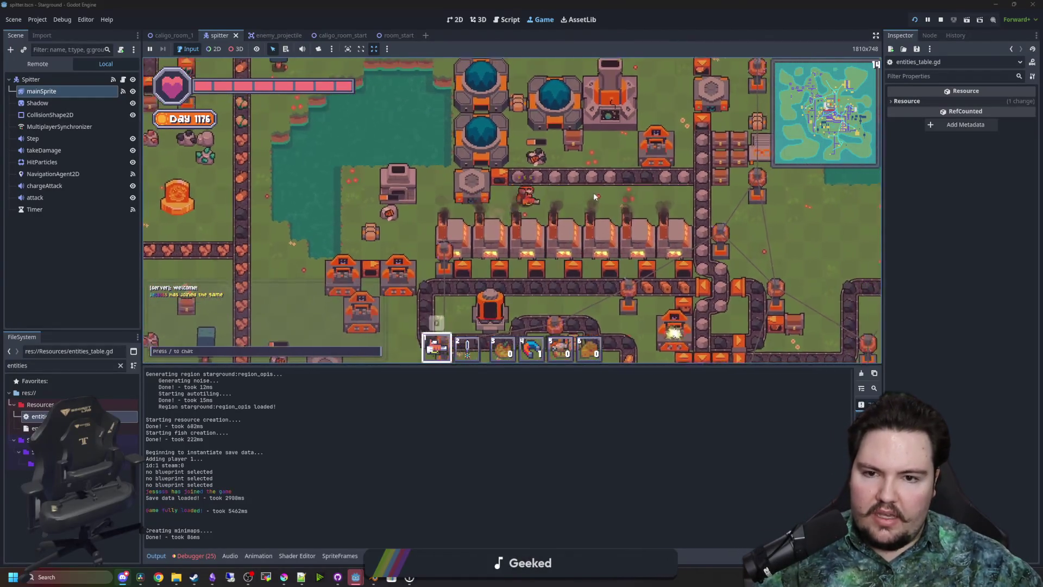
key(w)
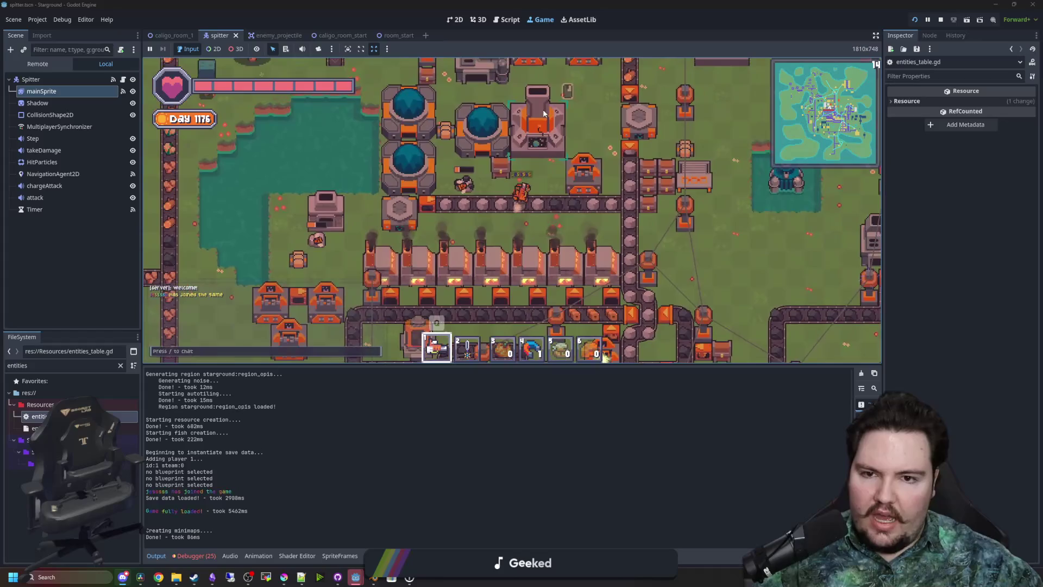
key(e)
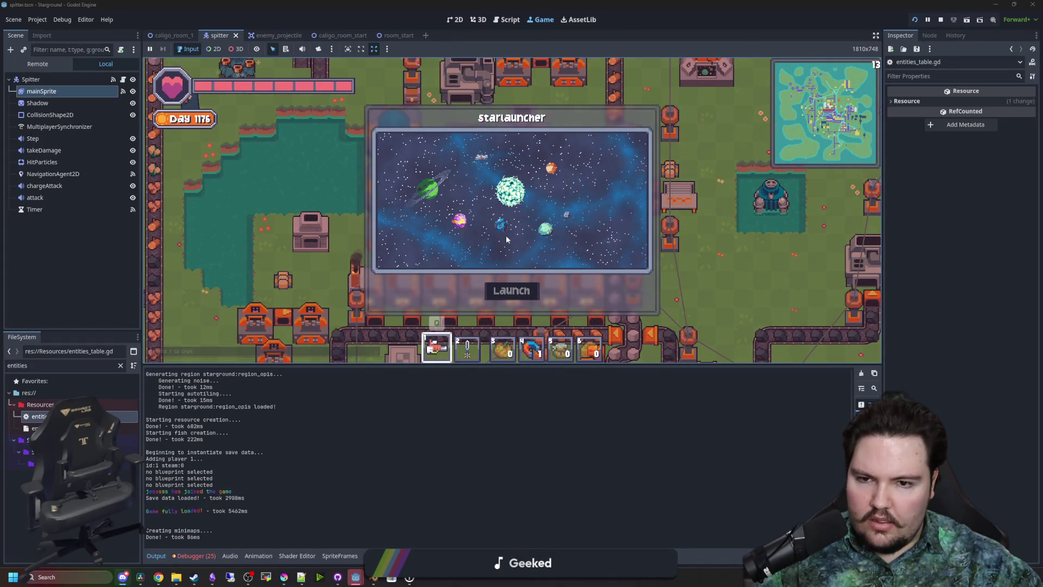
mouse_move(506, 235)
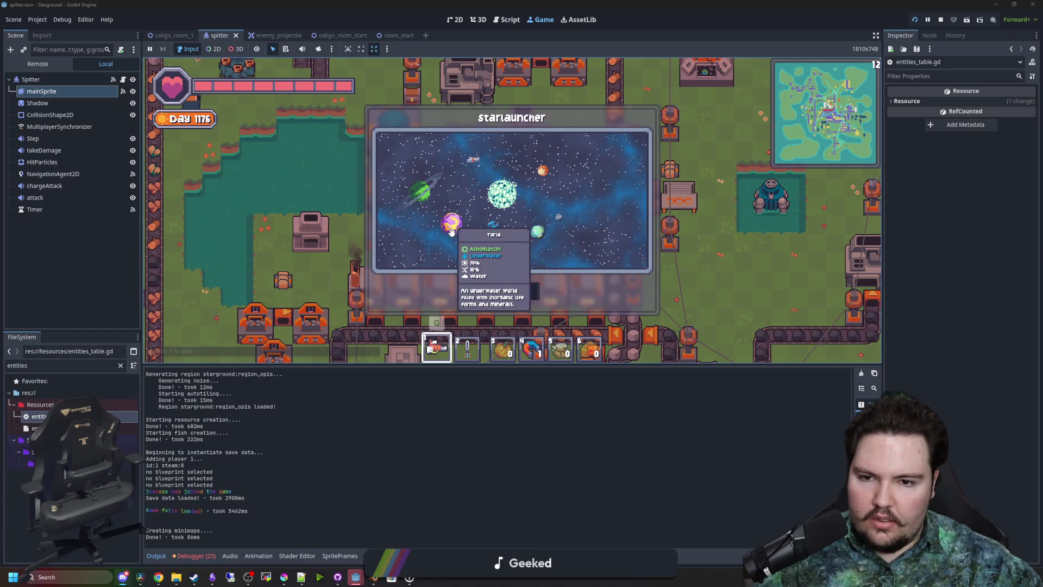
click(505, 291)
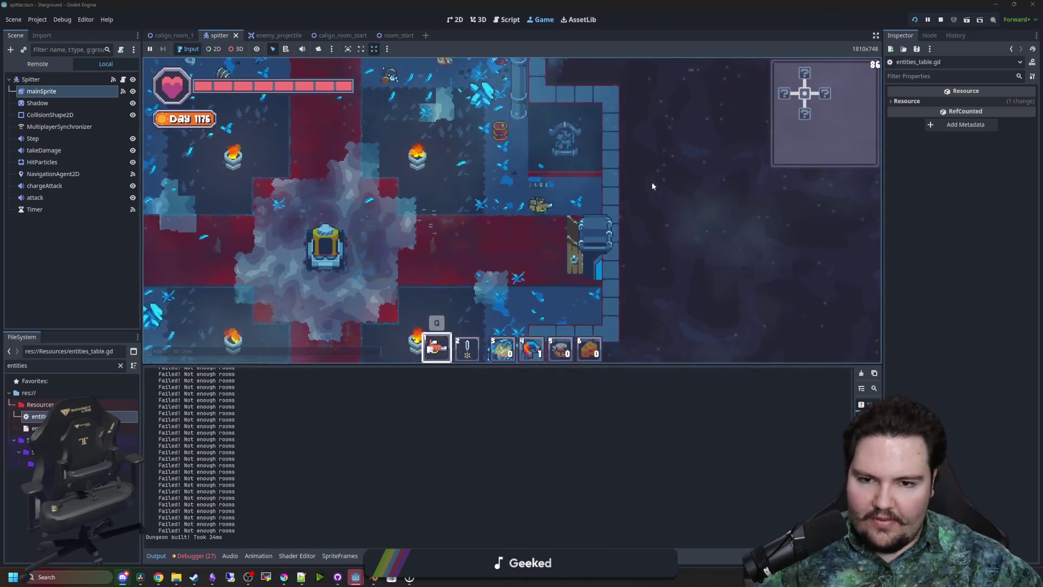
Equip the sword from hotbar slot 2 and fight the spitters through the dungeon rooms
key(2)
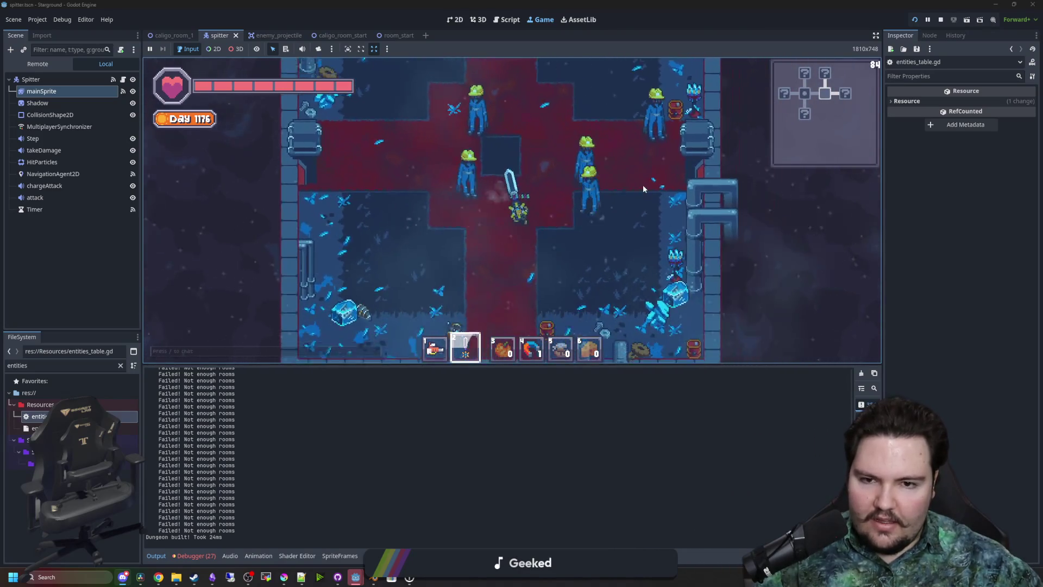
click(598, 140)
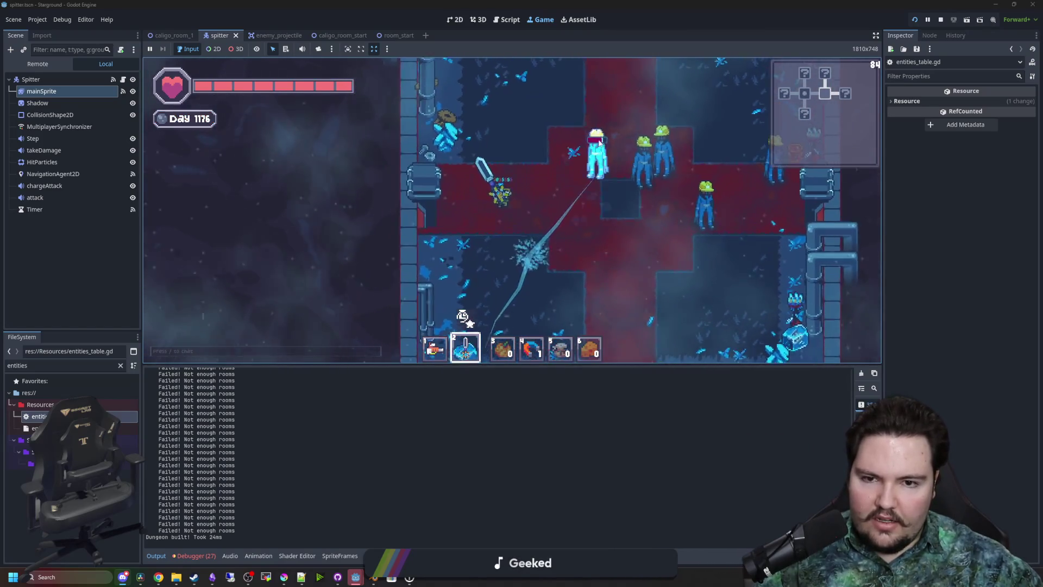
click(611, 157)
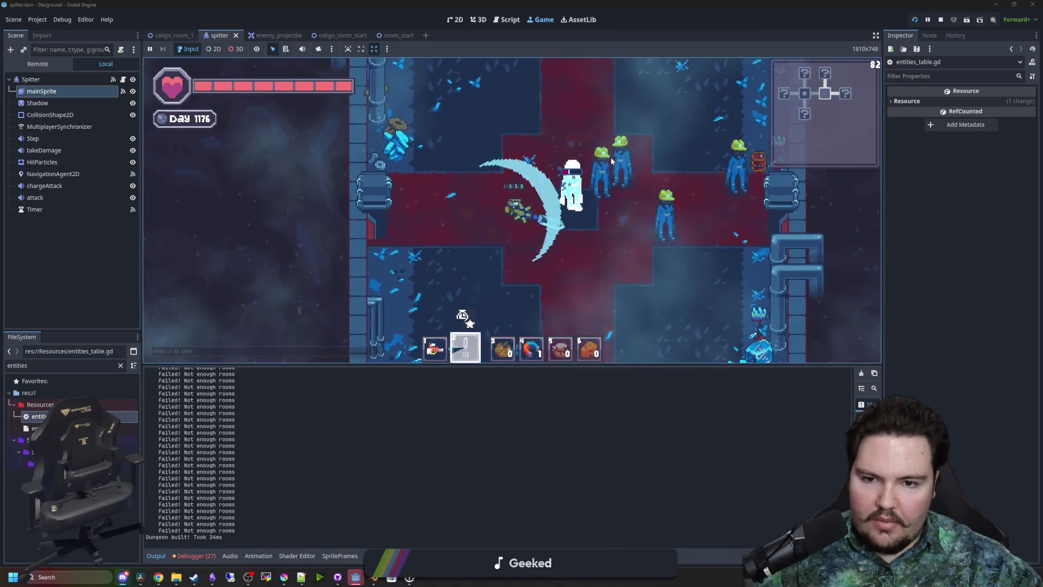
click(598, 174)
key(d)
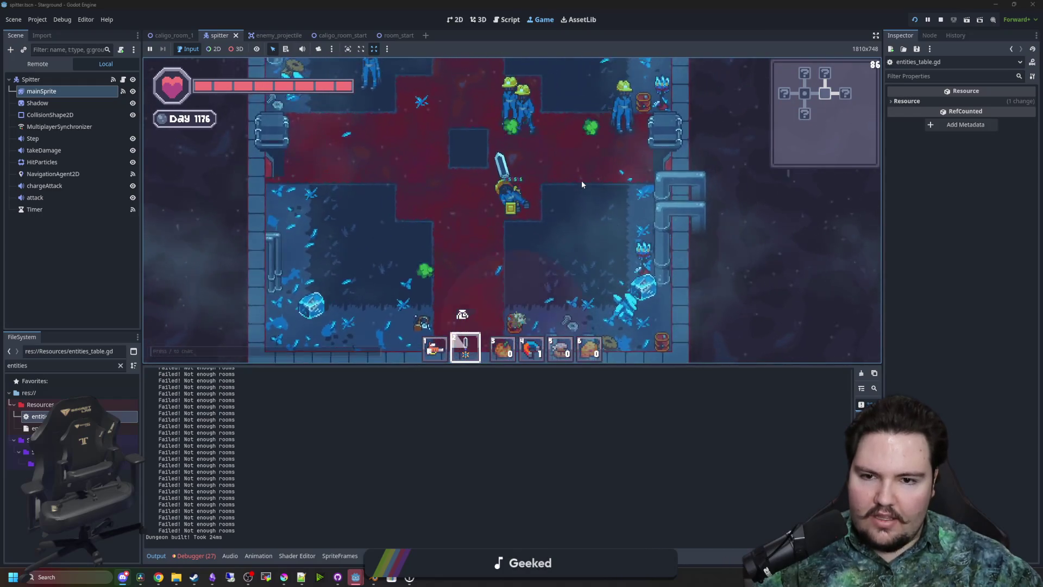
click(554, 178)
key(s)
click(469, 305)
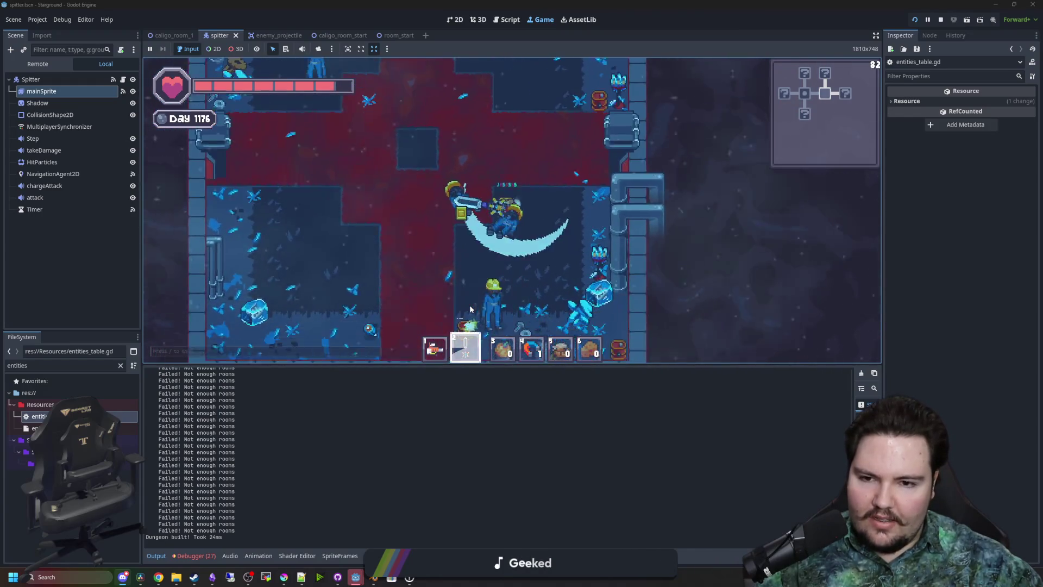
click(504, 186)
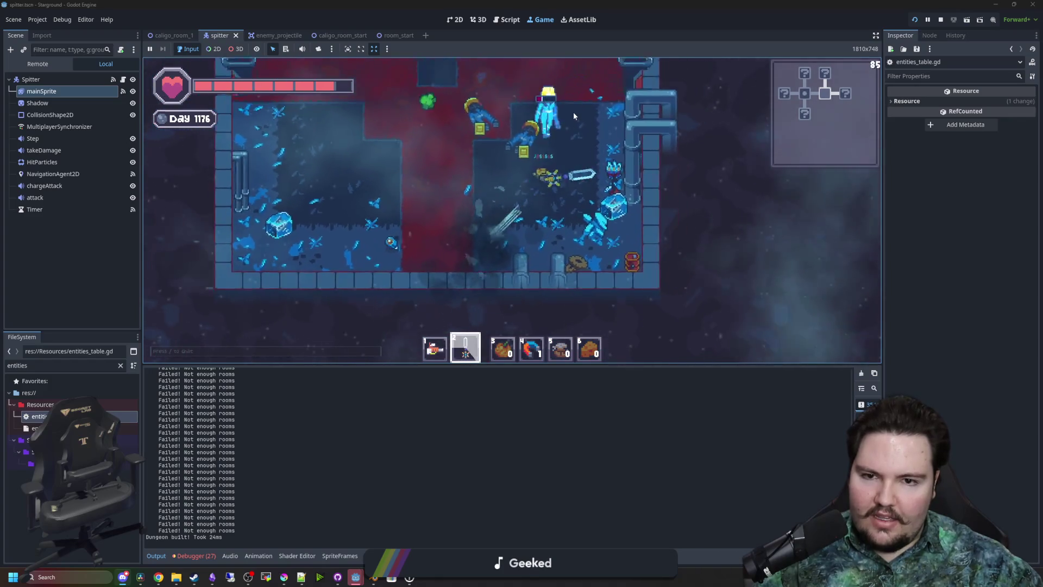
click(432, 194)
key(a)
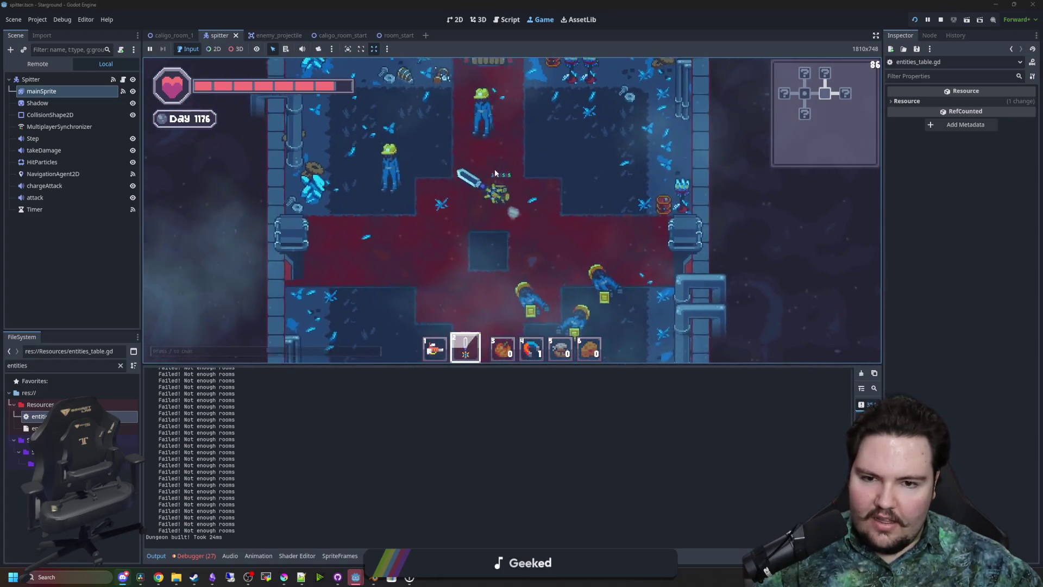
click(546, 270)
key(s)
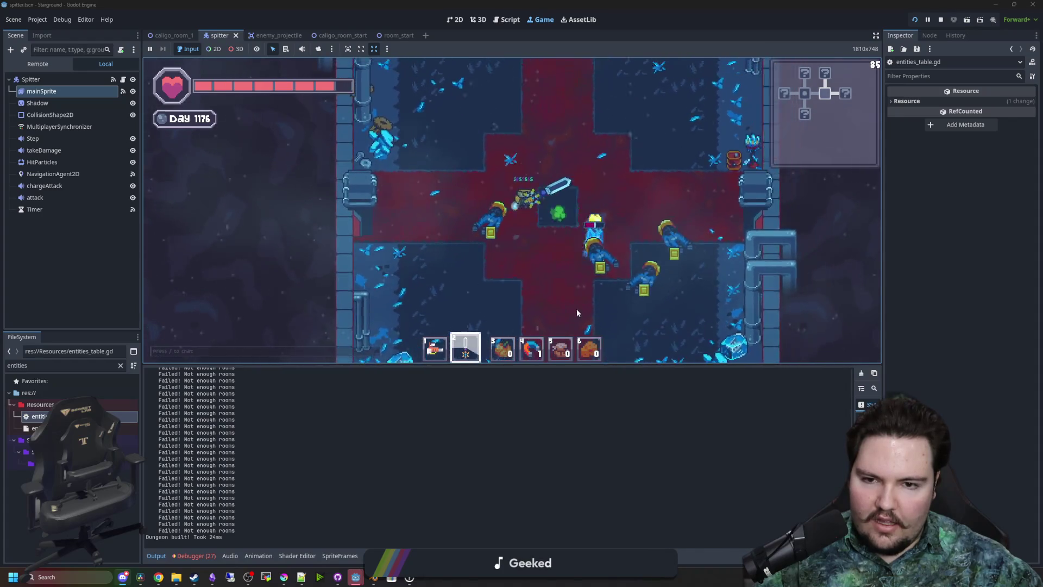
key(d)
key(w)
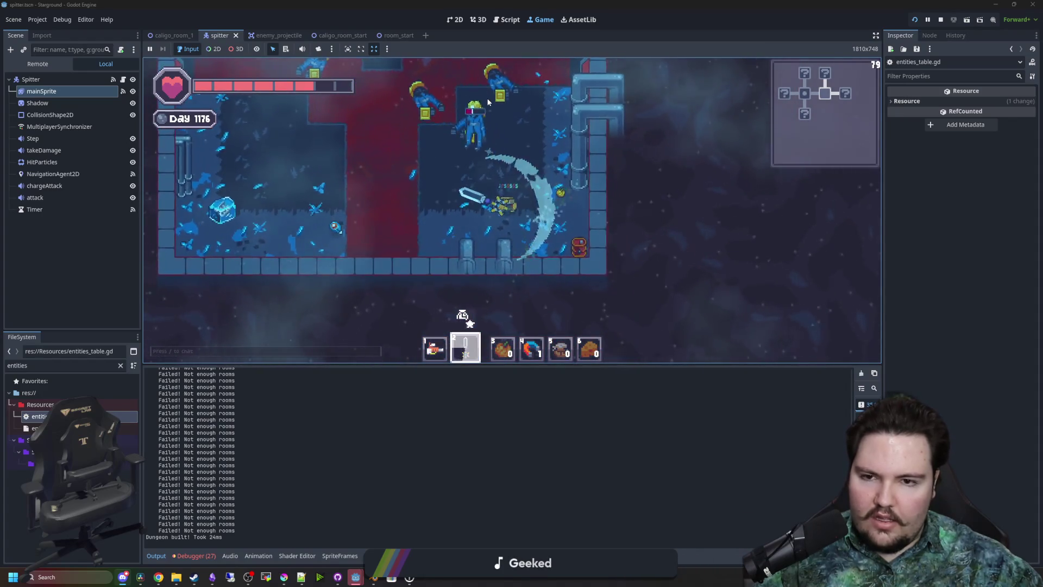
click(528, 160)
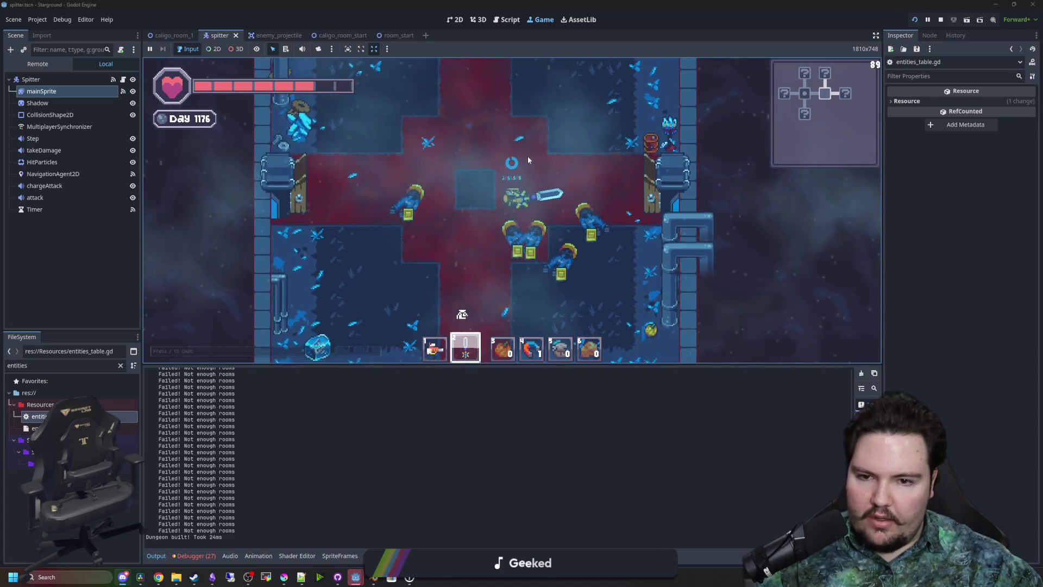
Move around the dungeon, swap hotbar items 1 and 2, then stop the game with F8
key(s)
key(d)
key(s)
key(d)
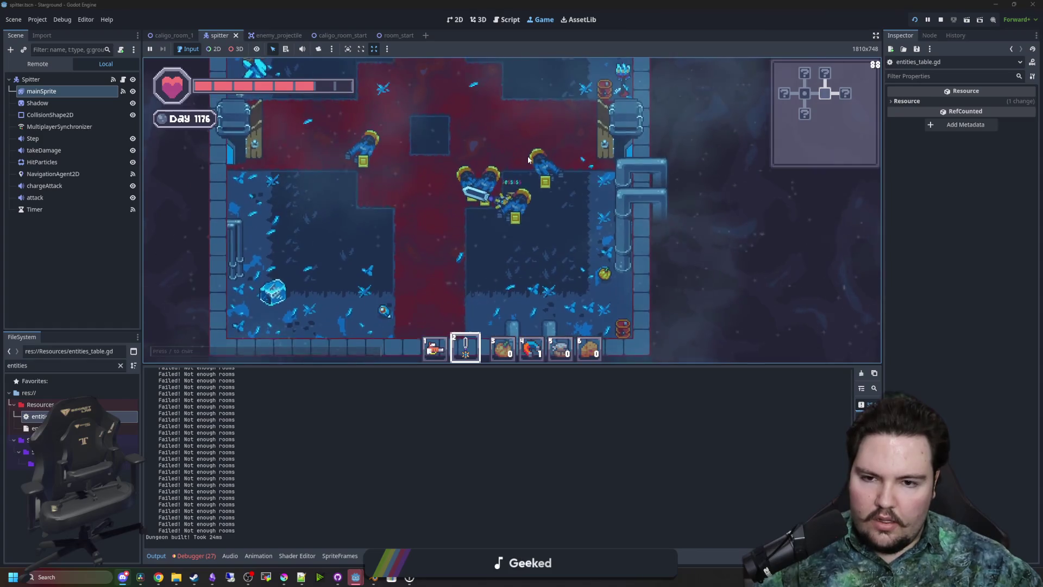
key(a)
key(w)
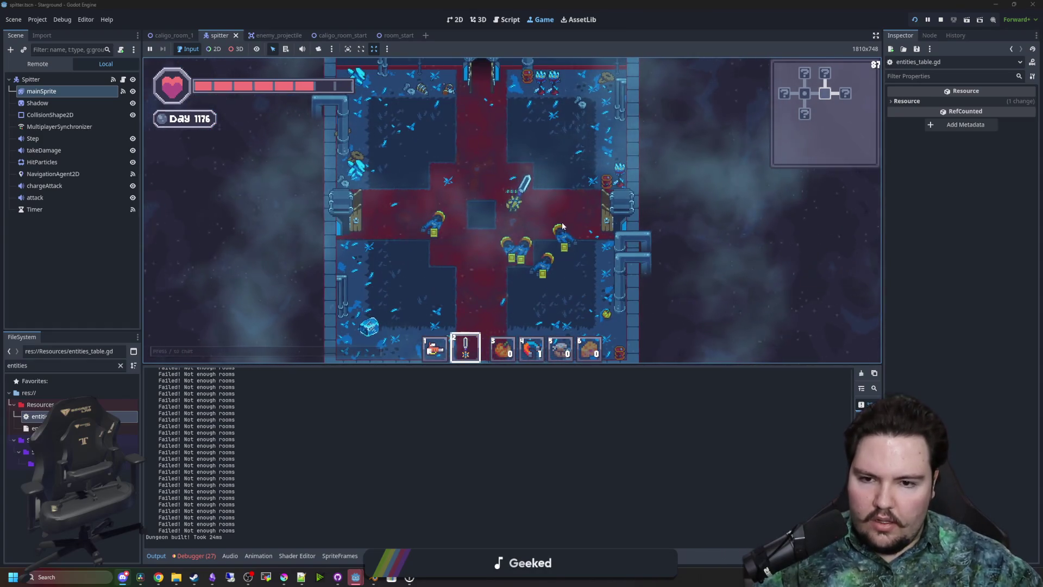
key(1)
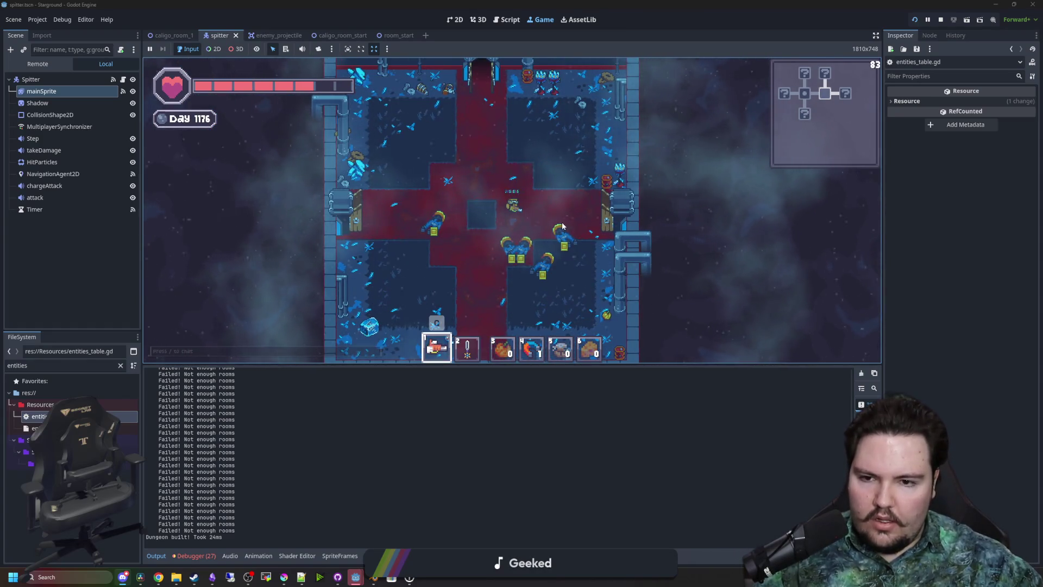
key(d)
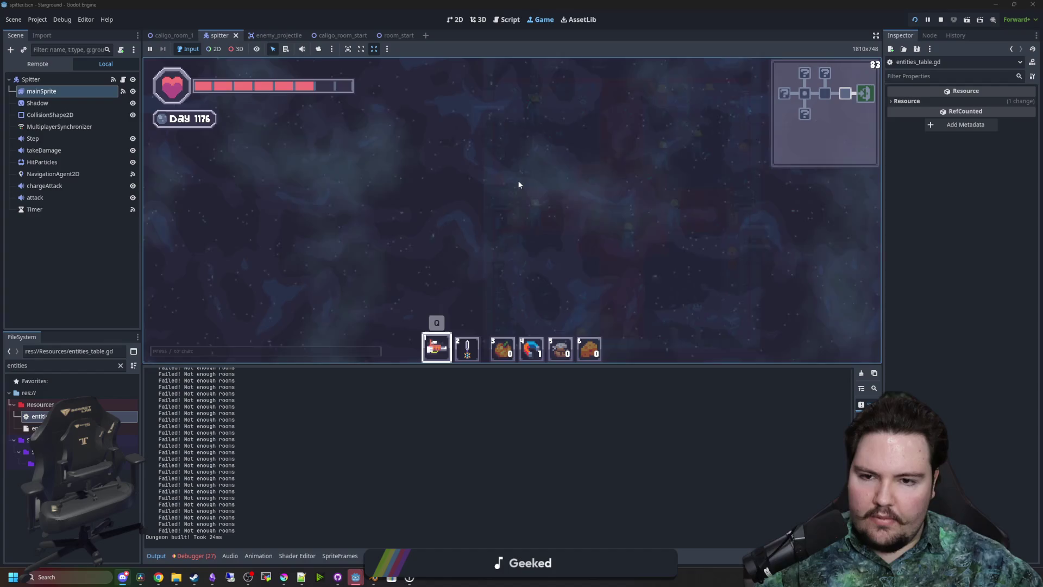
key(2)
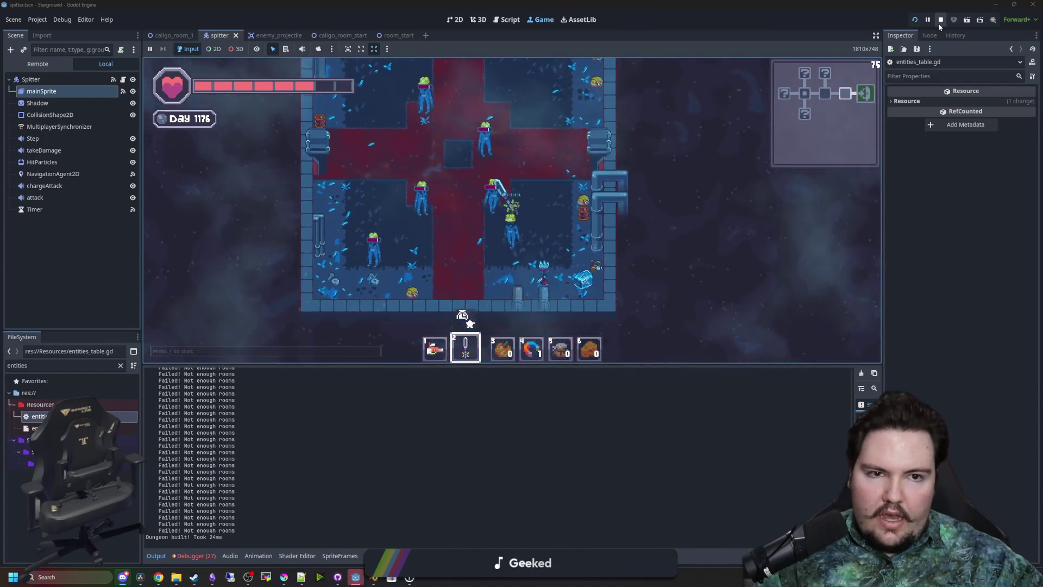
key(F8)
Filter the FileSystem for cat_boss and open cat_boss.gd
click(120, 366)
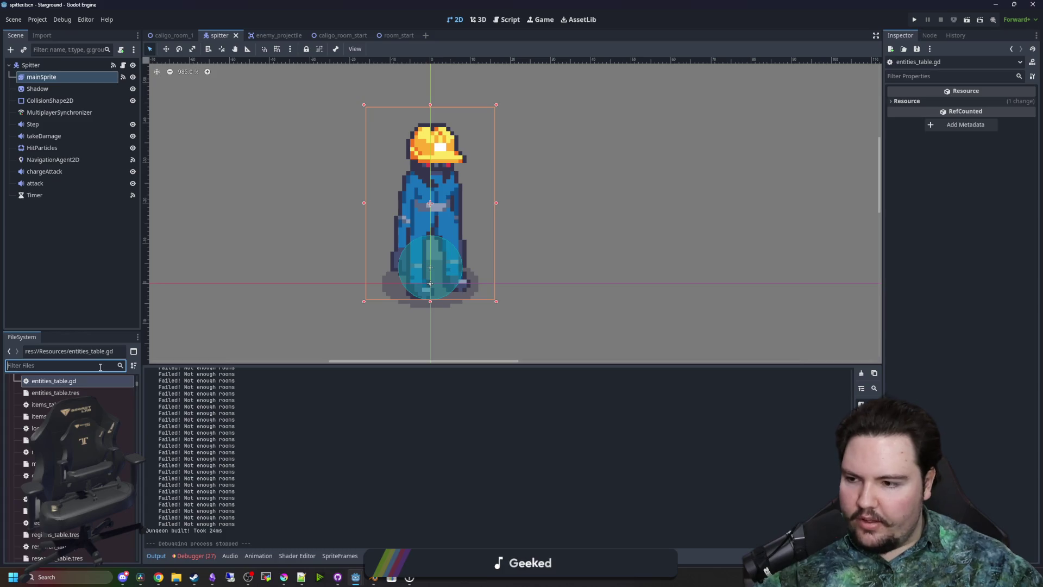
text(cat_boss)
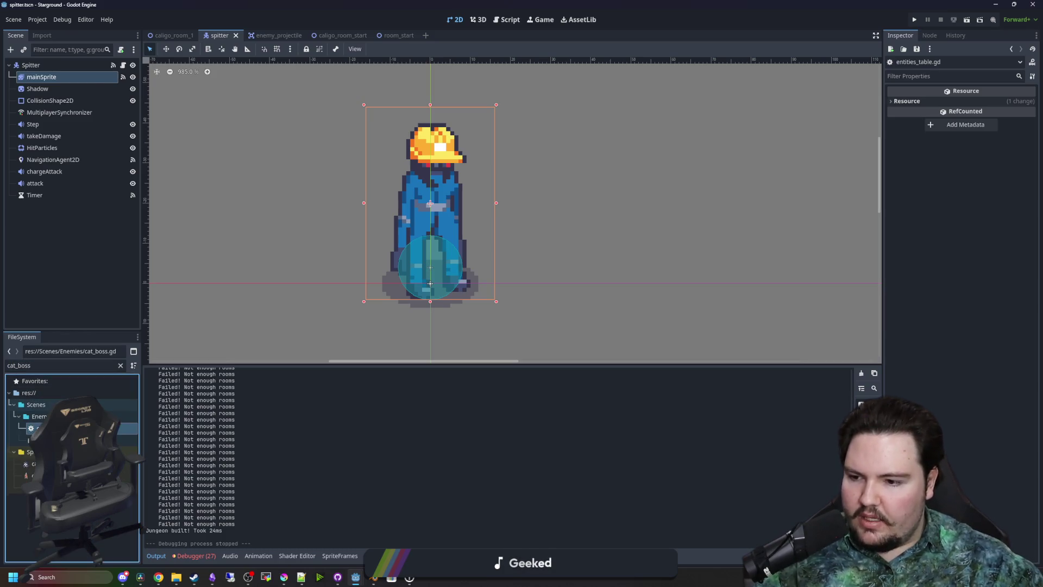
double_click(49, 428)
scroll(679, 138, up, 15)
scroll(679, 137, up, 10)
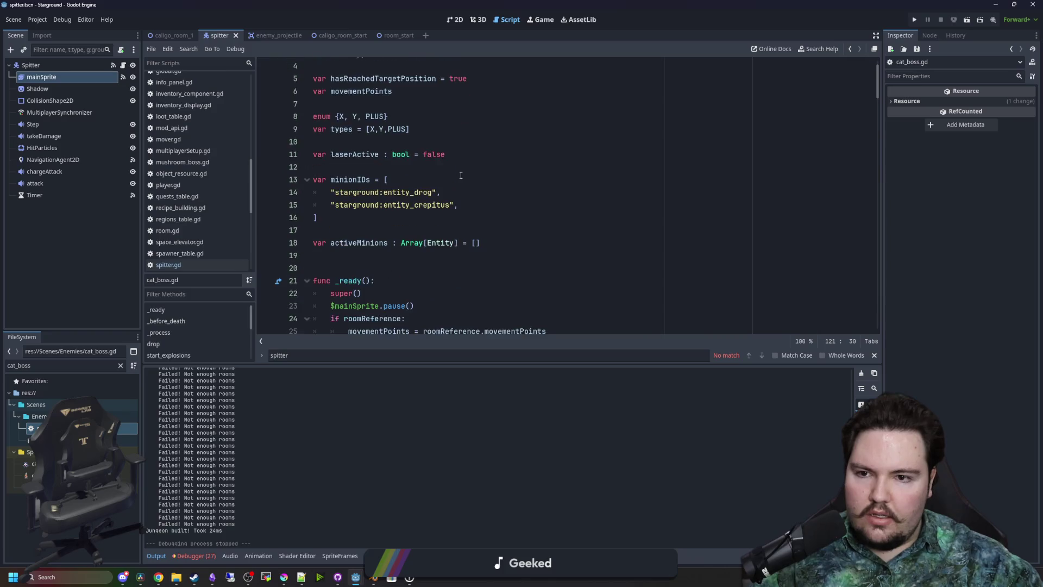
Copy the crepitus entry in minionIDs onto a new line and edit the copy
click(469, 239)
drag(470, 239, 328, 248)
key(ctrl+c)
key(End)
key(Return)
key(ctrl+v)
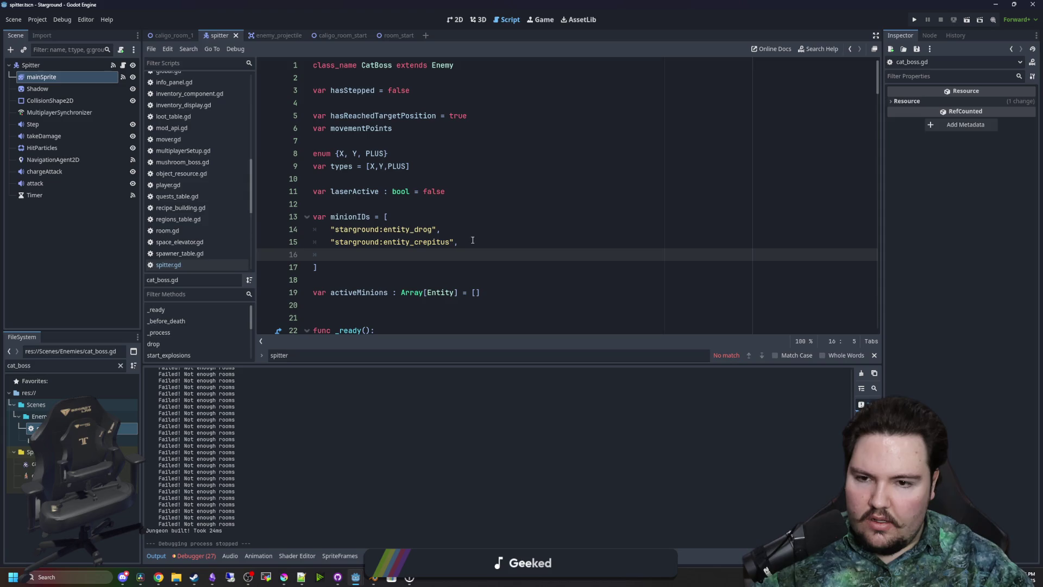
key(Left)
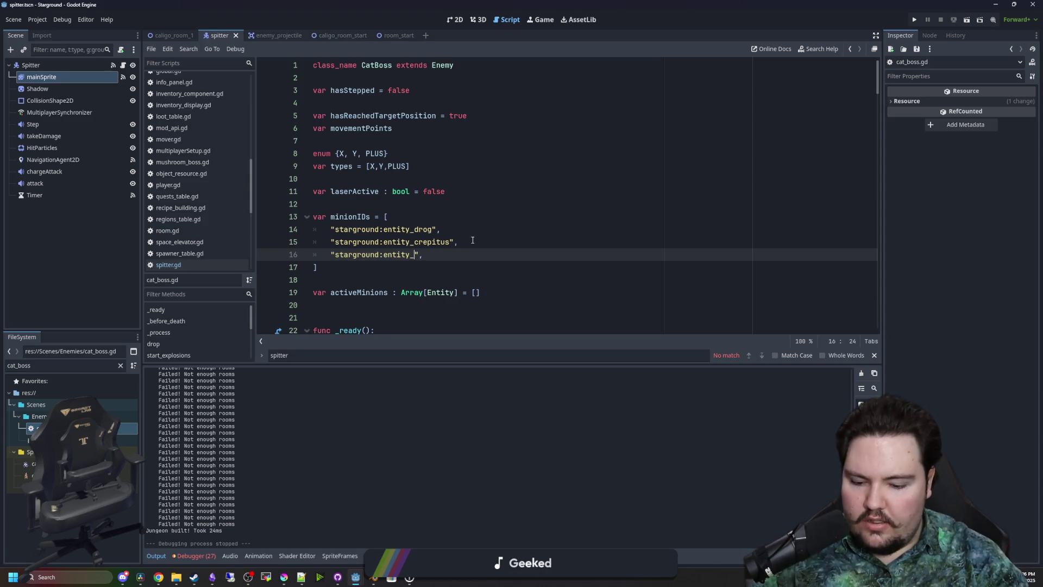
text(E)
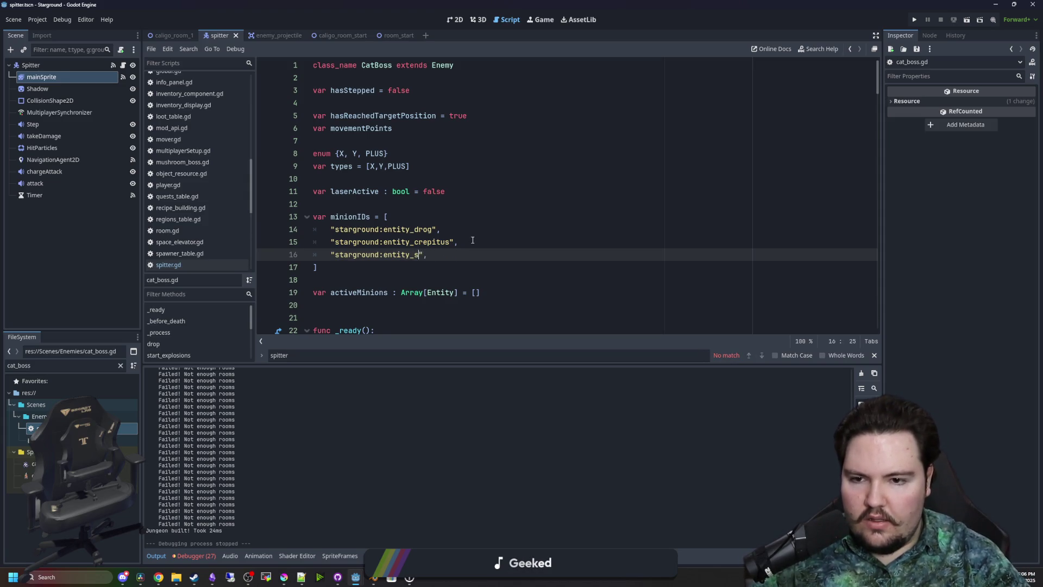
text(r)
Paste a second copy of the entry as line 17 and save cat_boss.gd
key(End)
key(Return)
key(ctrl+v)
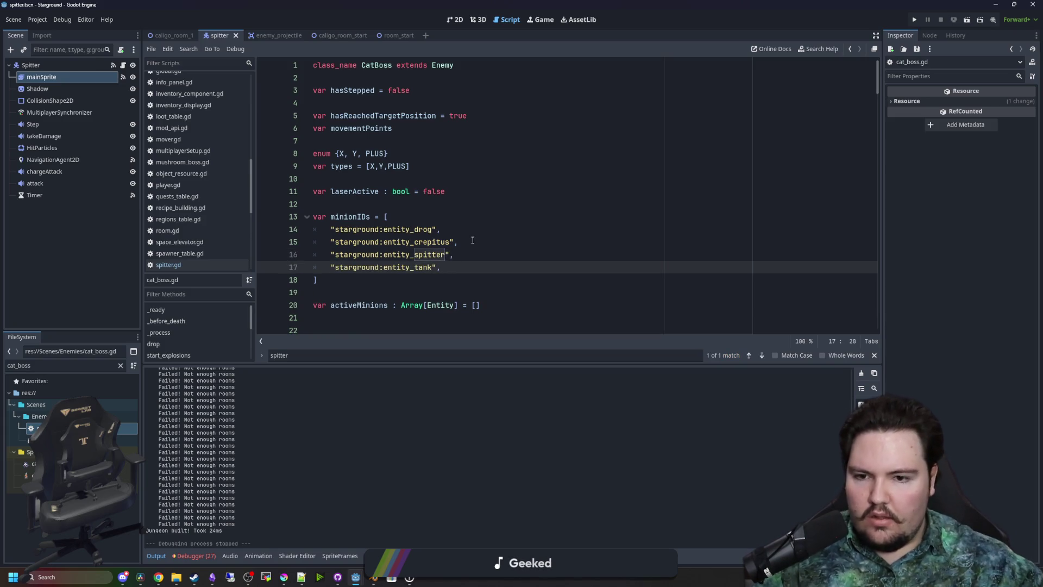
click(472, 240)
click(381, 201)
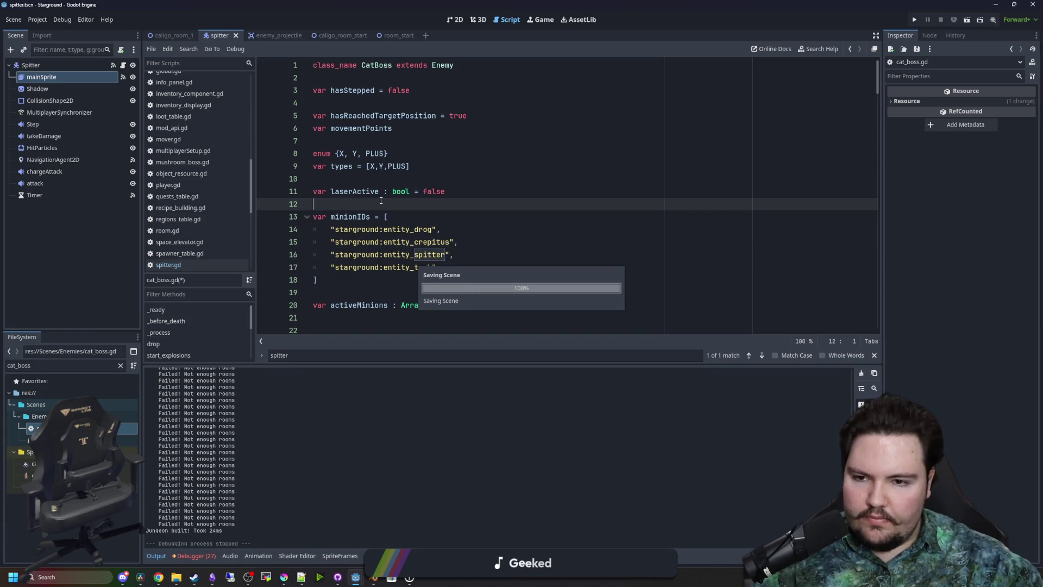
key(ctrl+s)
Review the spawn_enemies code, save the script, and filter the FileSystem for 'loot'
scroll(375, 217, down, 1)
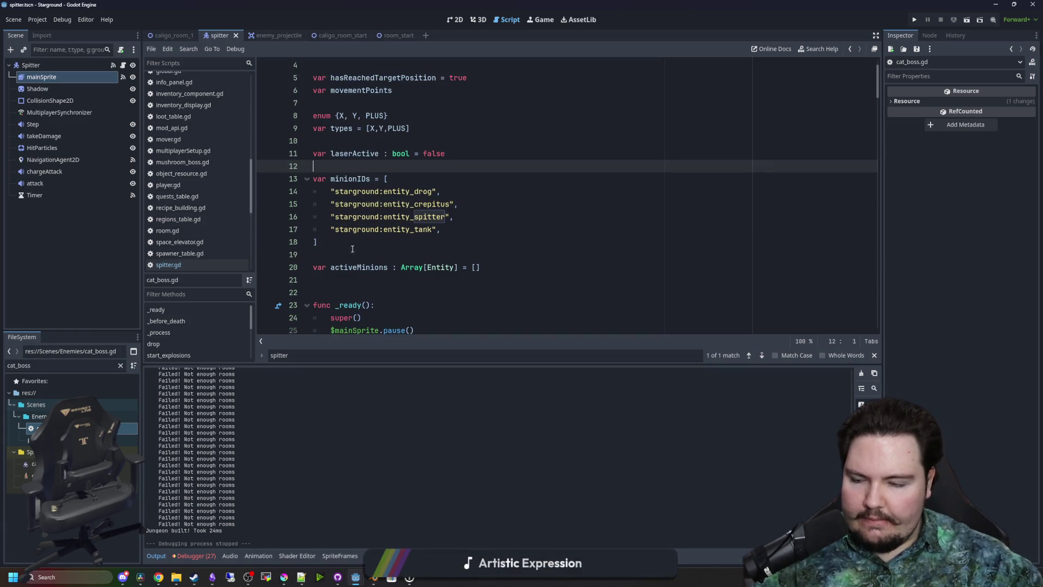
click(357, 241)
scroll(705, 188, down, 5)
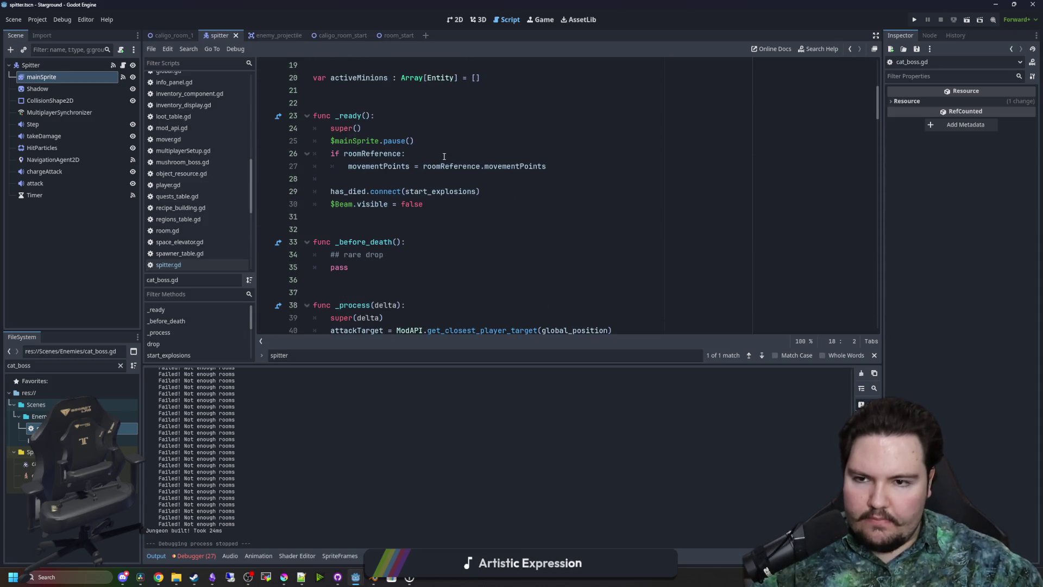
drag(877, 98, 868, 310)
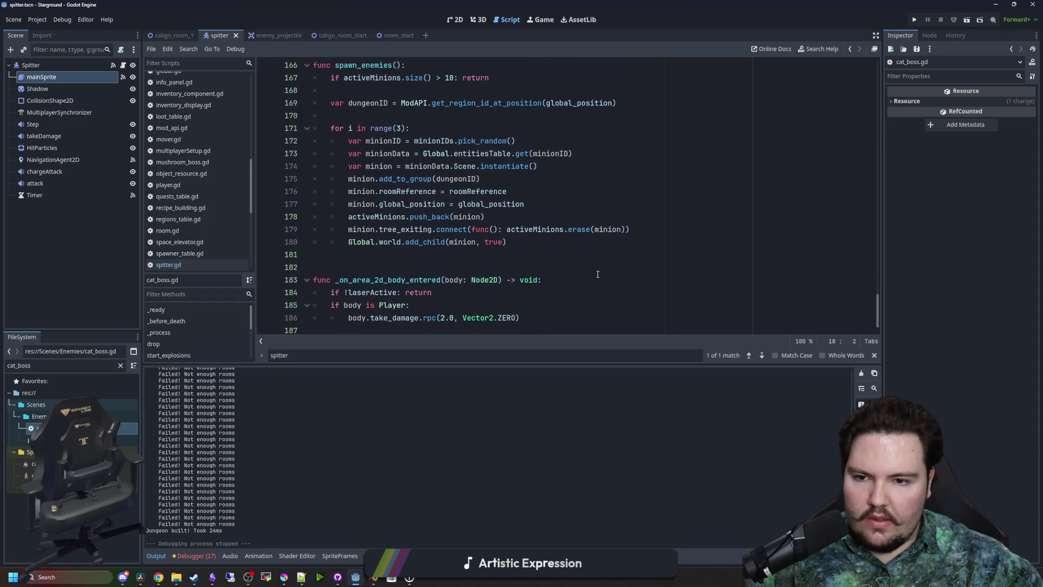
scroll(457, 259, down, 1)
scroll(454, 255, up, 3)
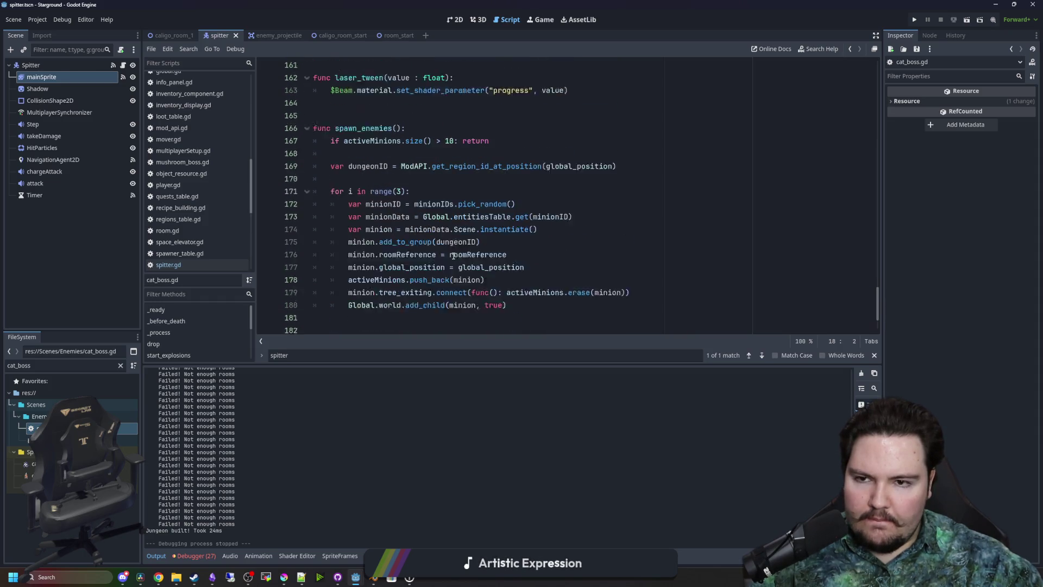
click(335, 217)
key(ctrl+s)
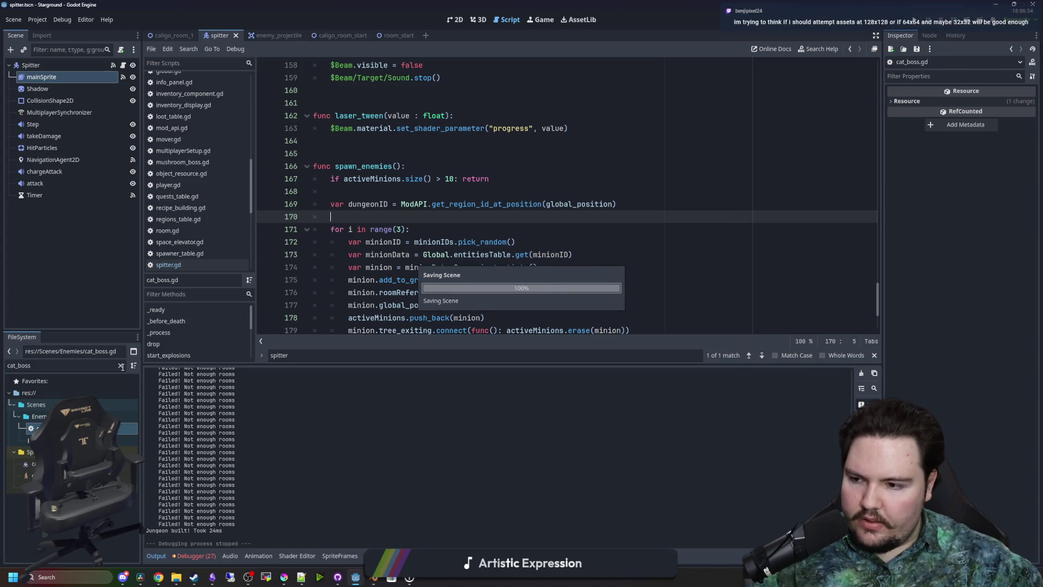
click(121, 364)
text(loot)
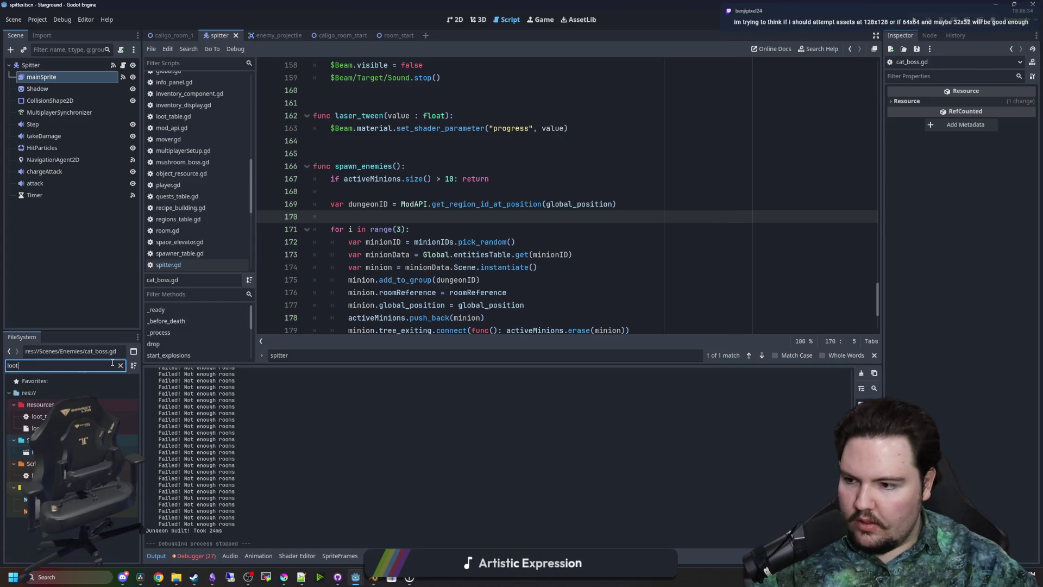
Open loot_table.gd and search it for 'caligo_' to find the Caligo room entries
double_click(38, 416)
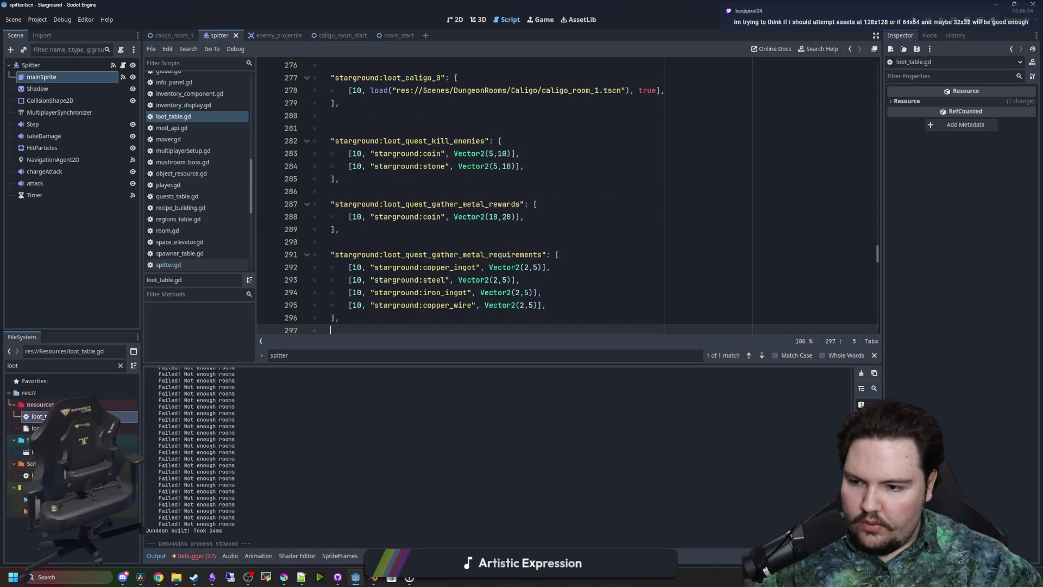
click(469, 248)
key(ctrl+f)
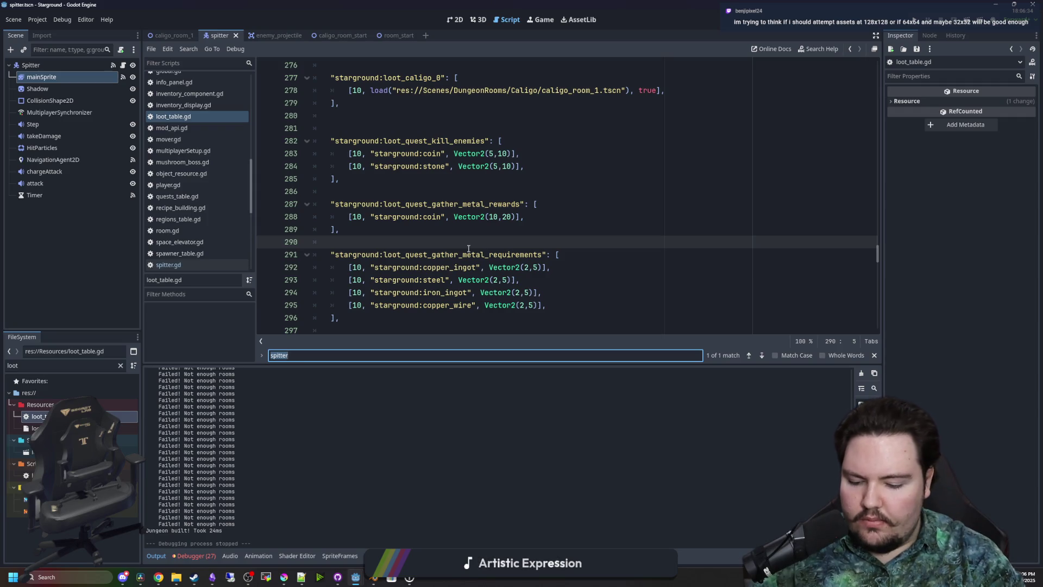
text(c)
key(BackSpace)
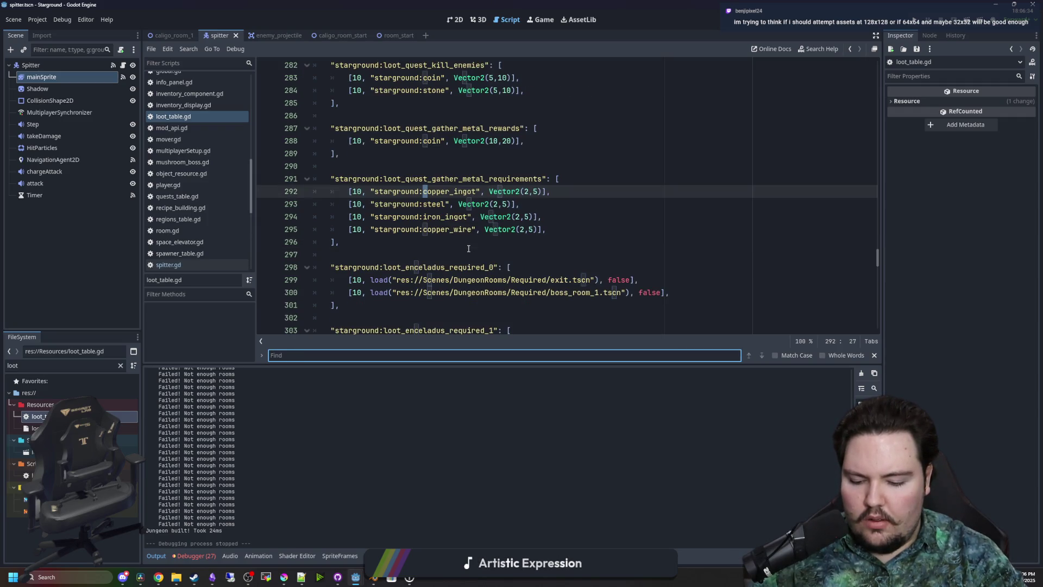
text(caligo_)
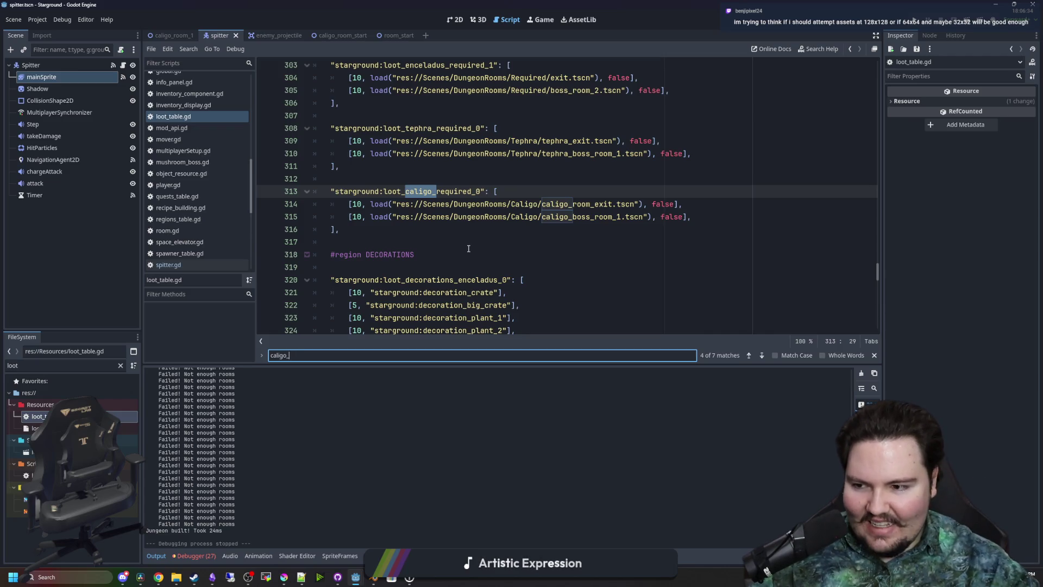
click(427, 228)
Bring the Krita window with spitter_corpse.png forward and maximize it
click(422, 178)
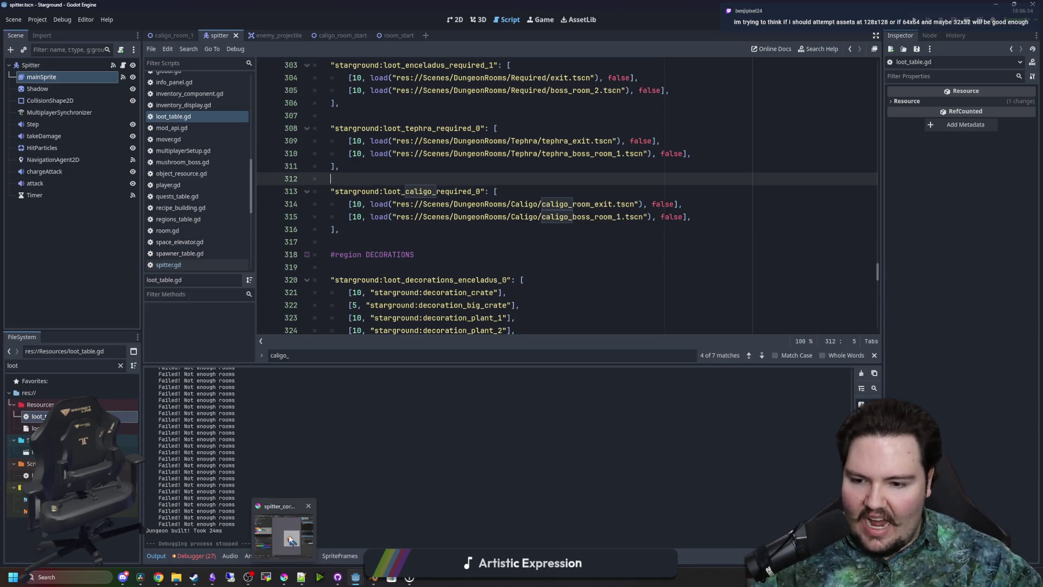
click(284, 577)
double_click(486, 382)
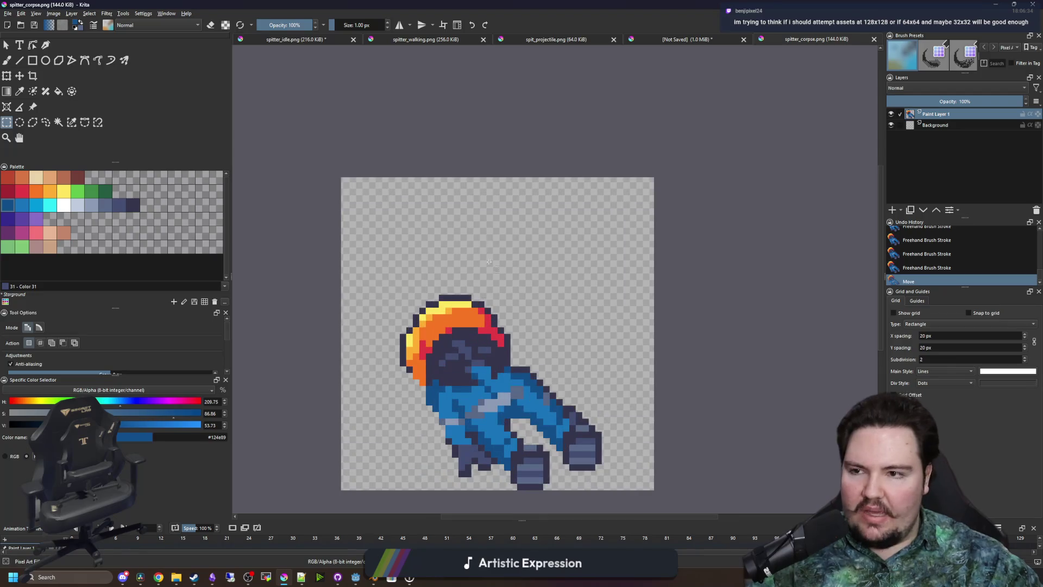
Create a new 500×500 pixel canvas in Krita
click(7, 13)
click(20, 22)
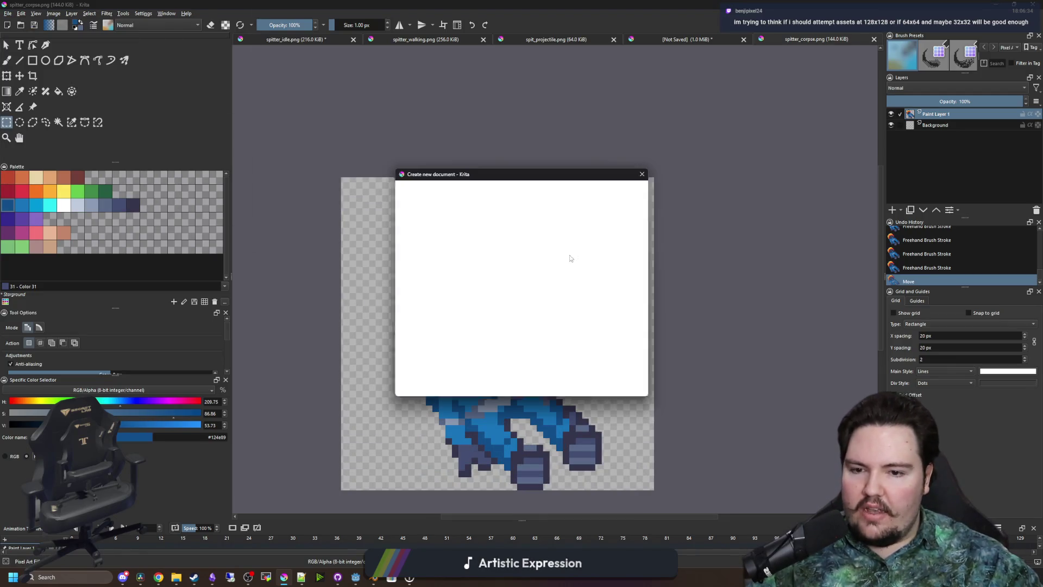
double_click(535, 228)
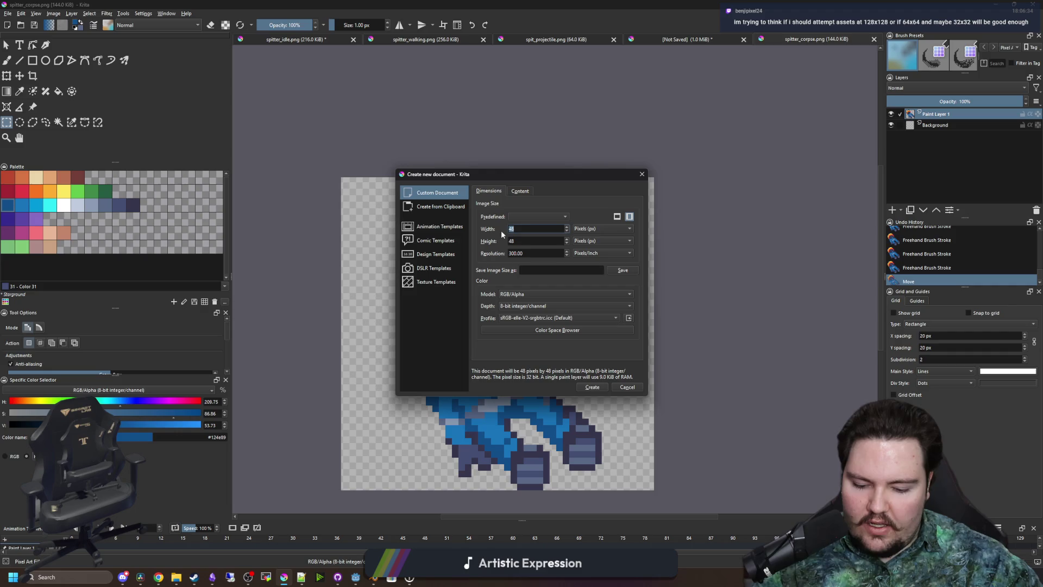
text(500)
key(Tab)
text(500)
click(597, 387)
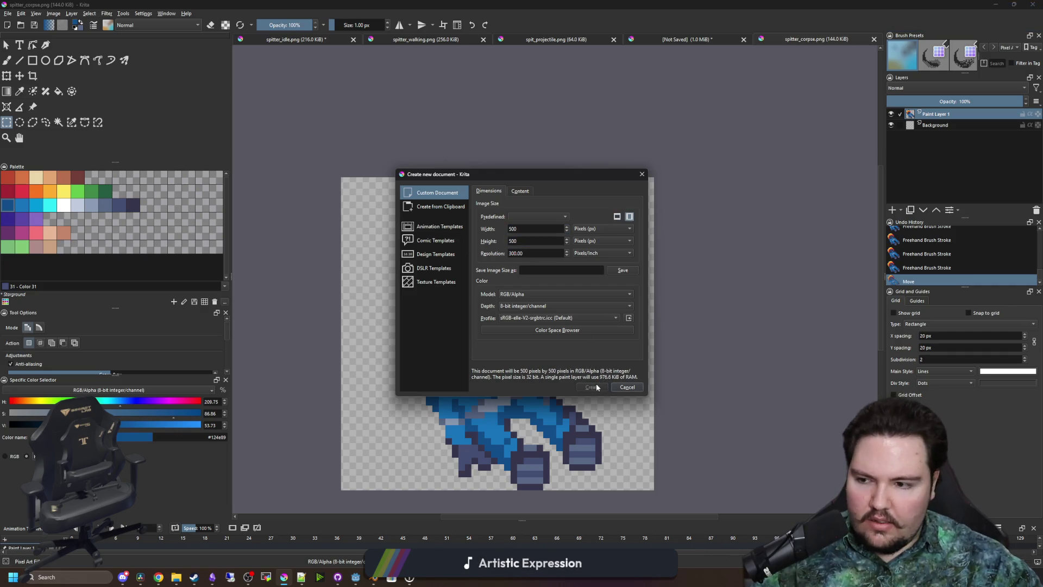
Draw a small filled red square with the rectangle tool
scroll(407, 284, down, 1)
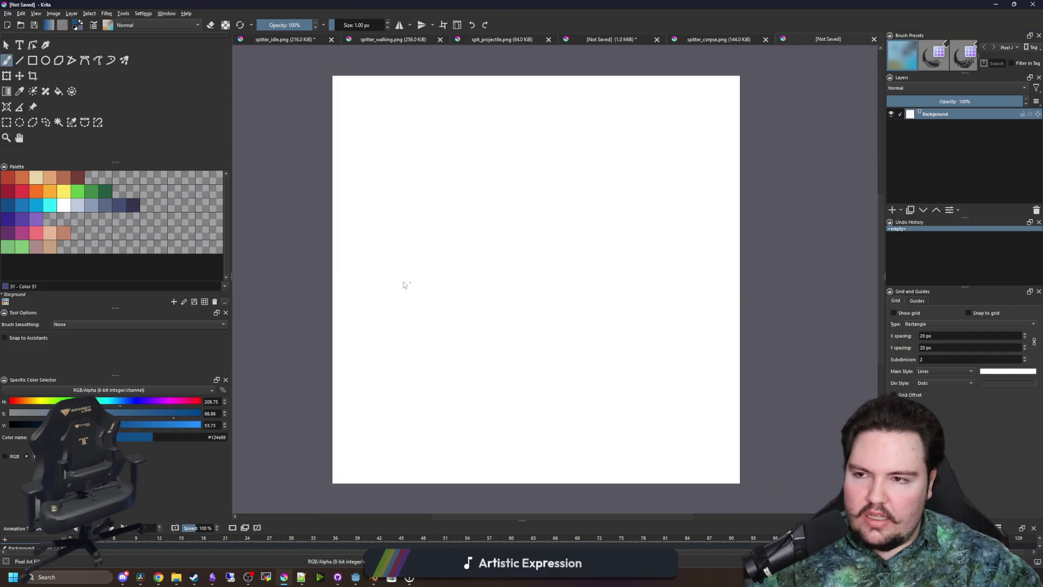
click(32, 62)
click(22, 191)
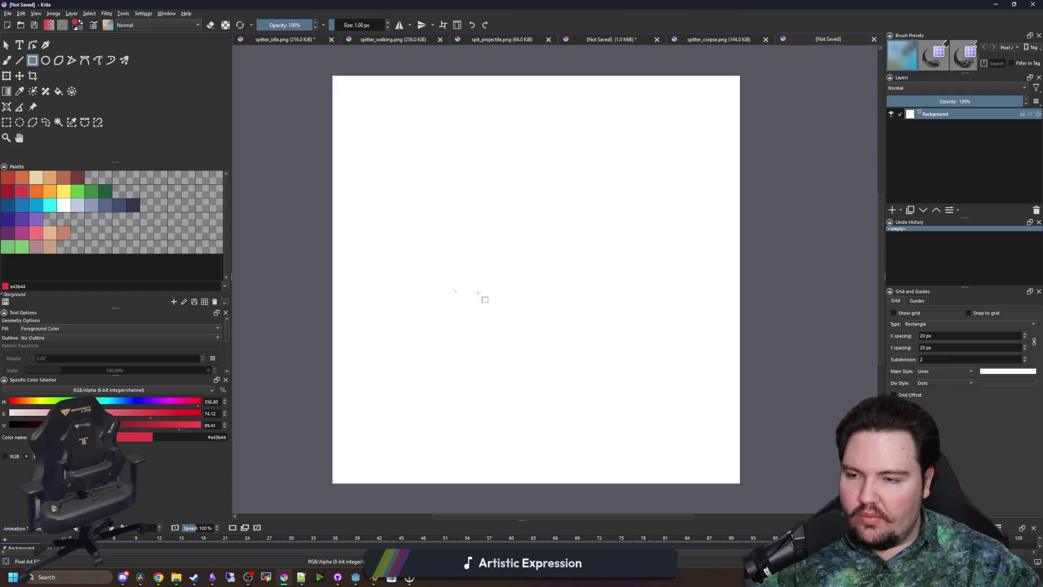
scroll(481, 296, up, 2)
mouse_move(338, 389)
mouse_down()
mouse_move(418, 286)
mouse_move(363, 346)
mouse_up()
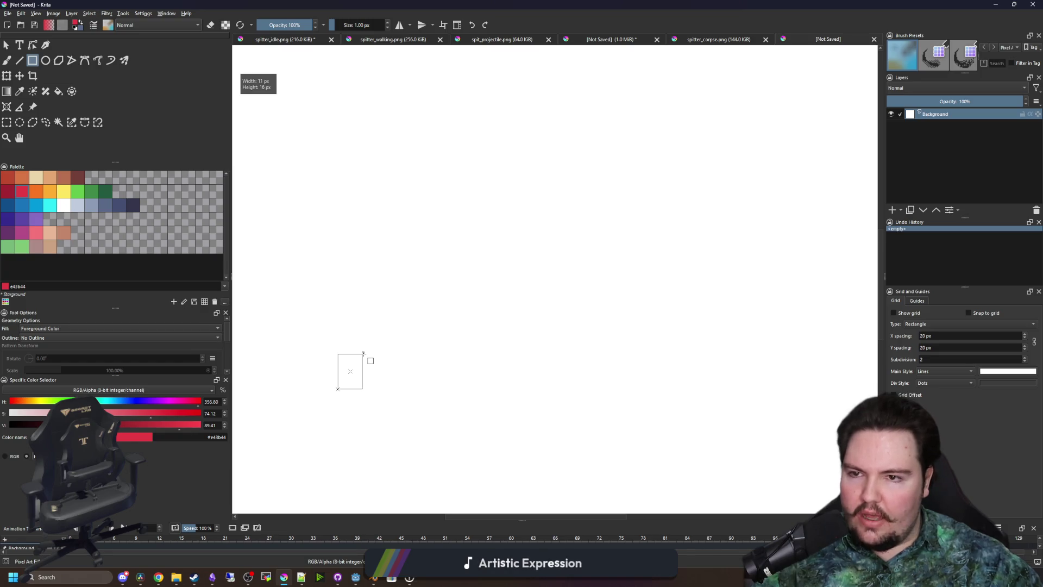
mouse_move(370, 353)
mouse_down()
mouse_move(482, 240)
mouse_move(639, 257)
mouse_move(620, 368)
mouse_move(569, 370)
mouse_up()
Sketch a freehand stick figure with body, head, arms and legs beside the square
scroll(361, 383, up, 3)
key(b)
key(ctrl+z)
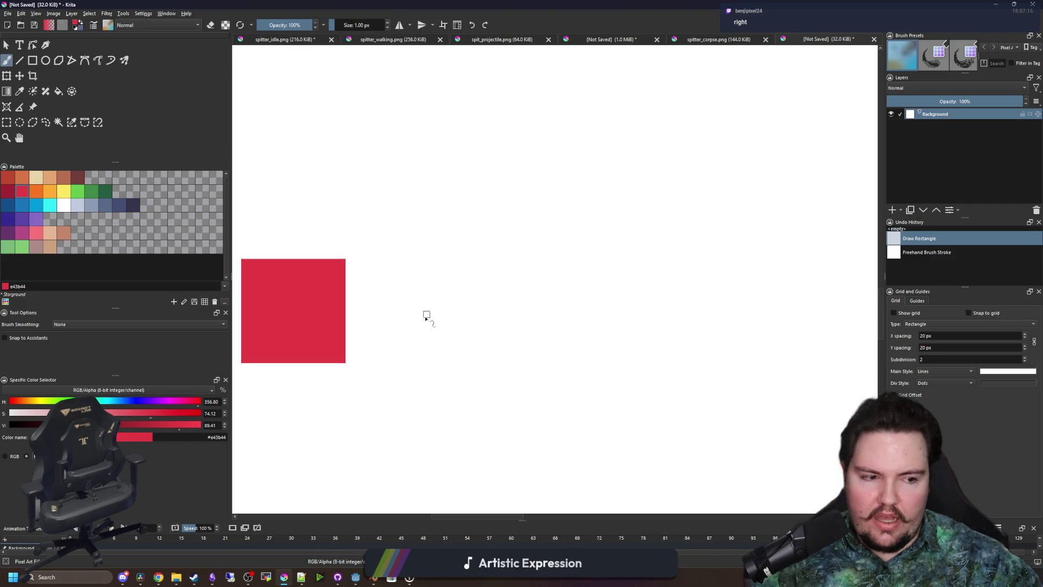
drag(315, 337, 396, 380)
drag(481, 319, 410, 327)
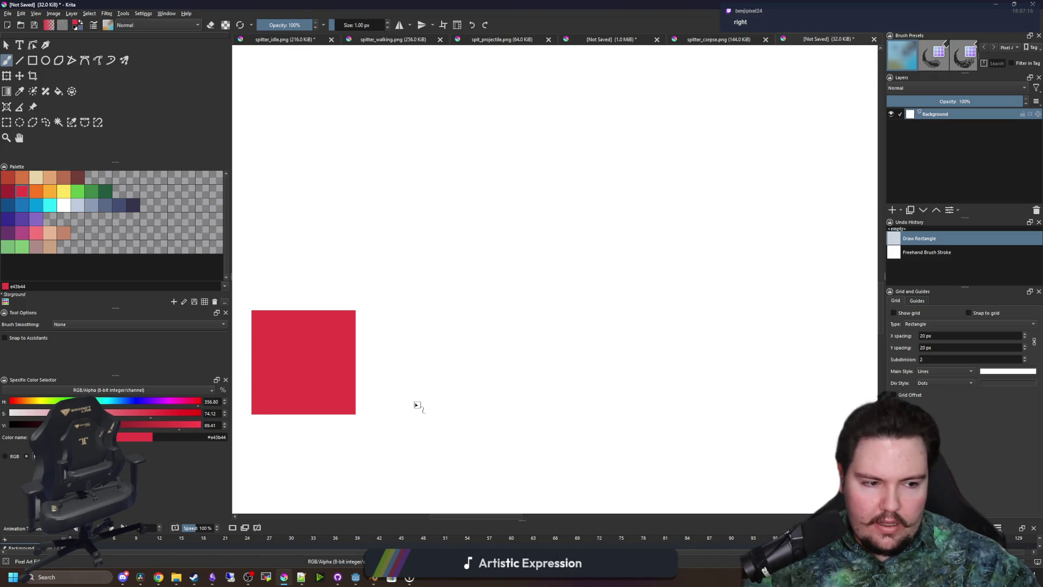
drag(417, 406, 431, 213)
mouse_move(516, 394)
mouse_down()
mouse_move(521, 213)
mouse_move(449, 165)
mouse_move(488, 163)
mouse_up()
drag(430, 209, 432, 269)
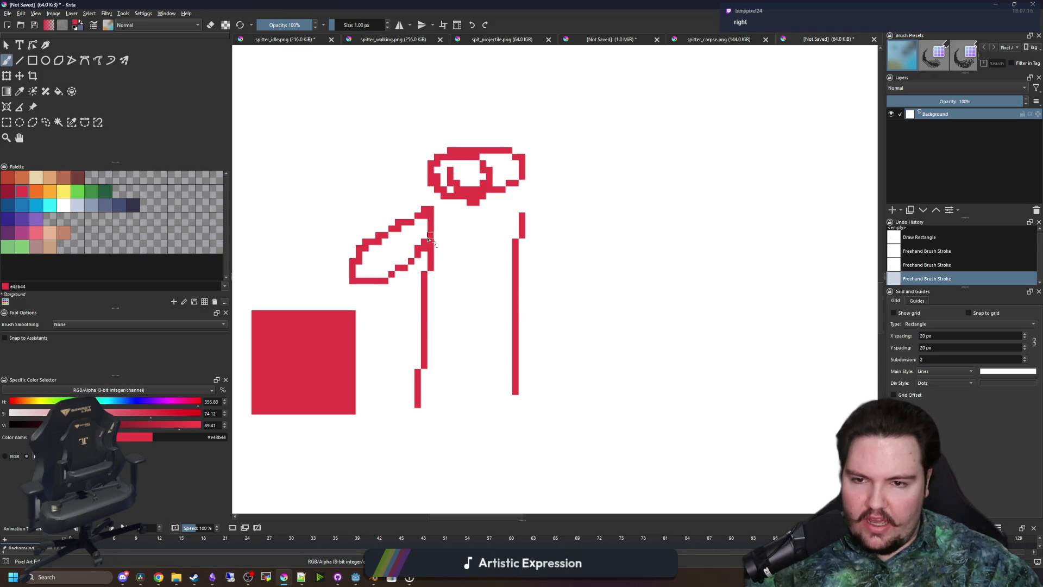
drag(522, 210, 516, 244)
mouse_move(417, 412)
mouse_down()
mouse_move(451, 348)
mouse_move(510, 405)
mouse_move(519, 383)
mouse_up()
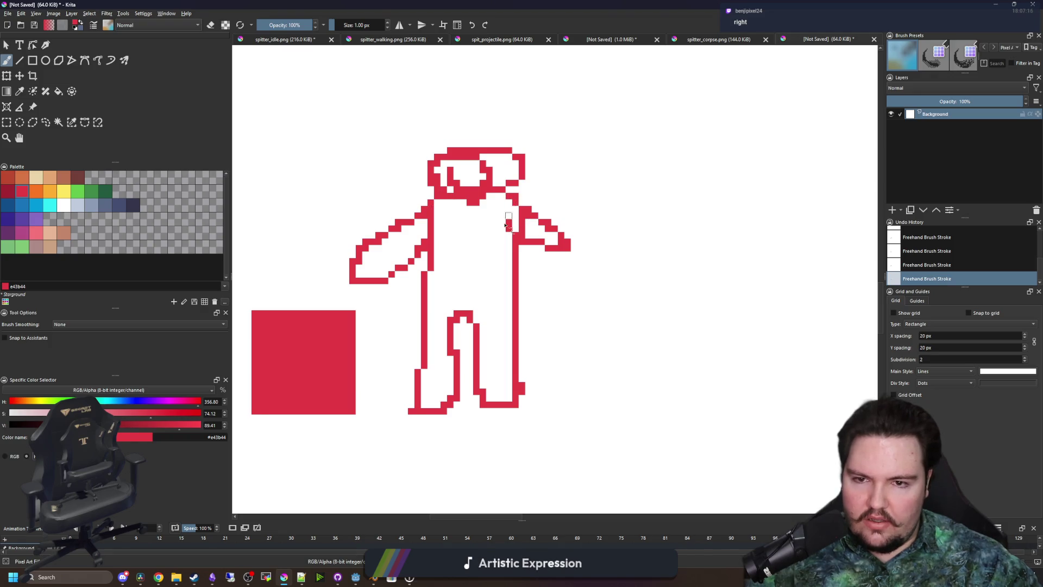
Draw a larger box outline next to the figure
scroll(456, 269, down, 3)
scroll(457, 269, up, 2)
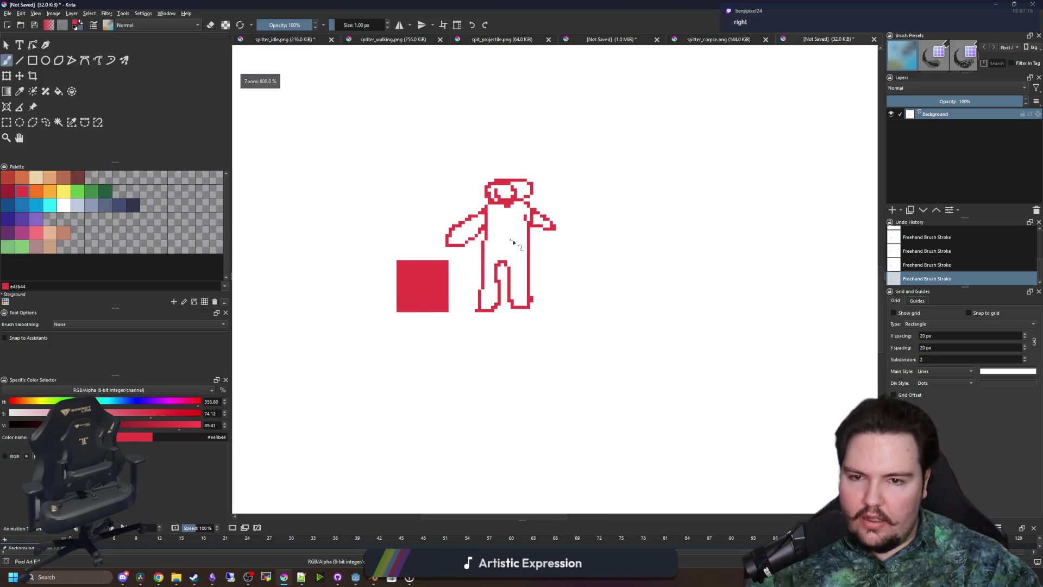
drag(513, 243, 380, 311)
scroll(339, 349, down, 2)
scroll(353, 354, up, 2)
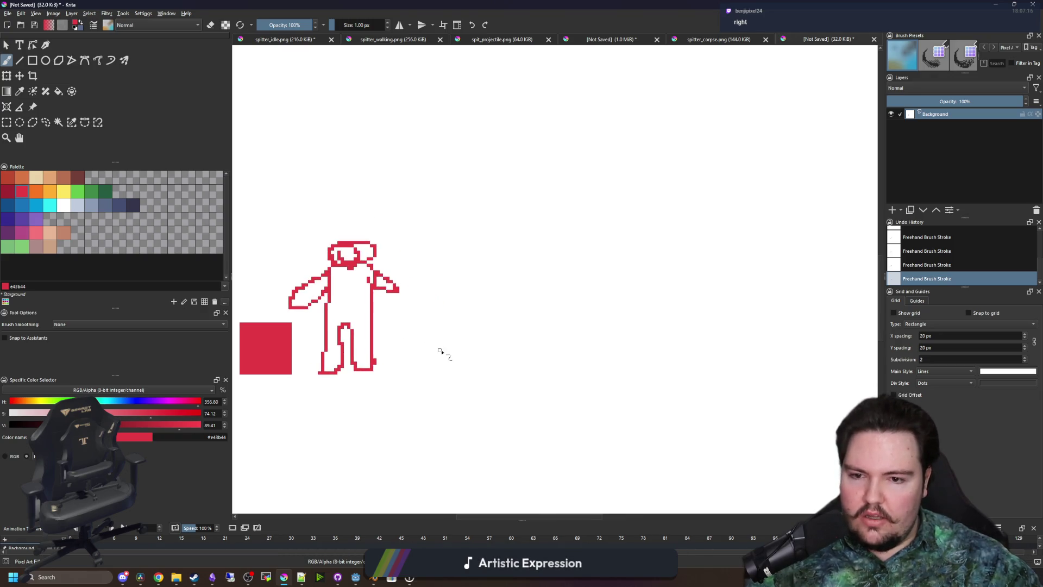
mouse_move(449, 348)
mouse_down()
mouse_move(558, 156)
mouse_move(693, 356)
mouse_move(444, 373)
mouse_up()
Measure the red square with a rectangular selection, then clear it
scroll(460, 371, down, 1)
scroll(516, 331, down, 2)
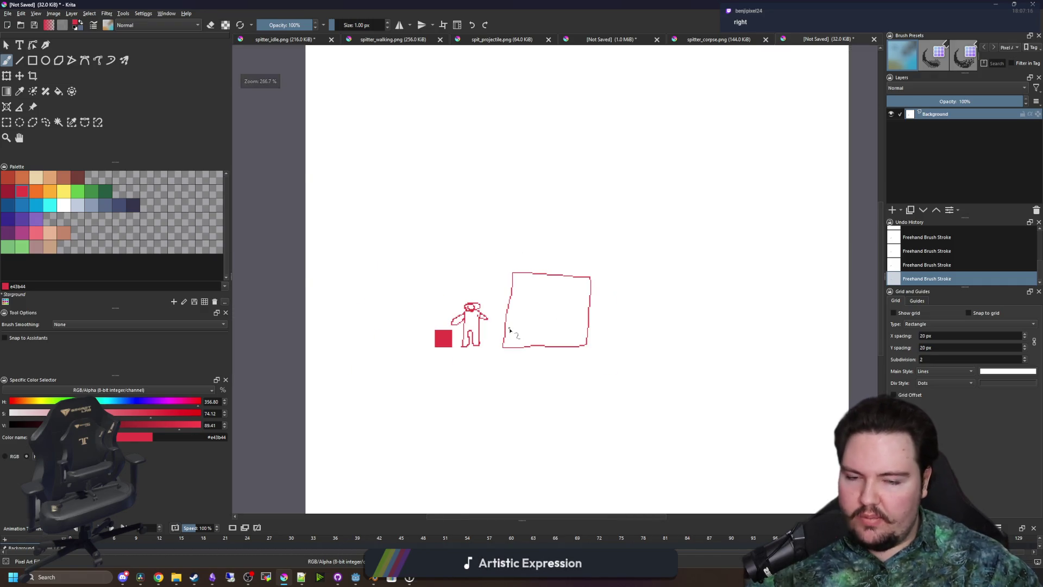
scroll(509, 330, up, 1)
scroll(568, 139, down, 6)
scroll(512, 248, up, 6)
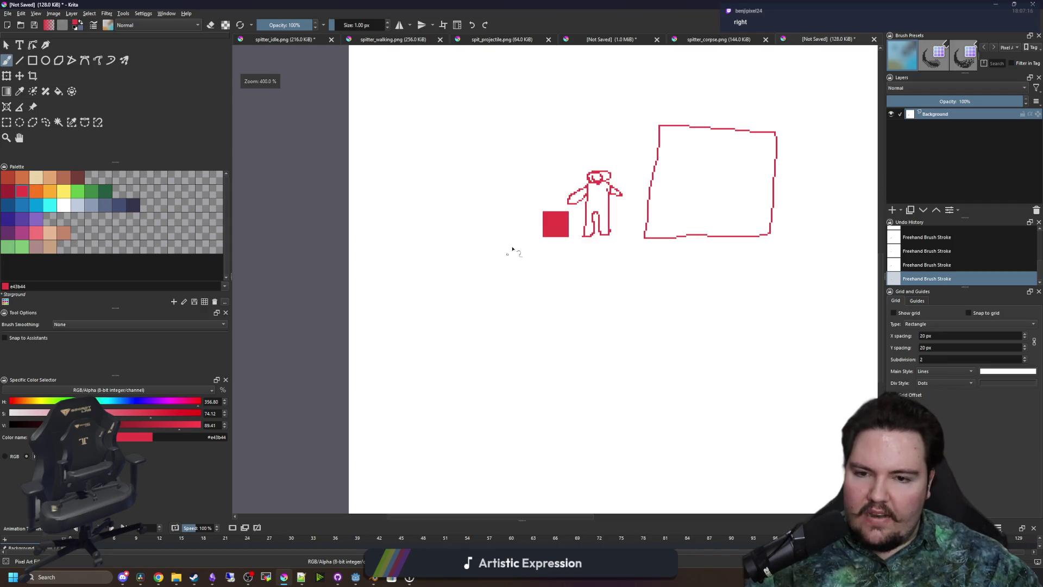
scroll(548, 222, up, 5)
click(6, 122)
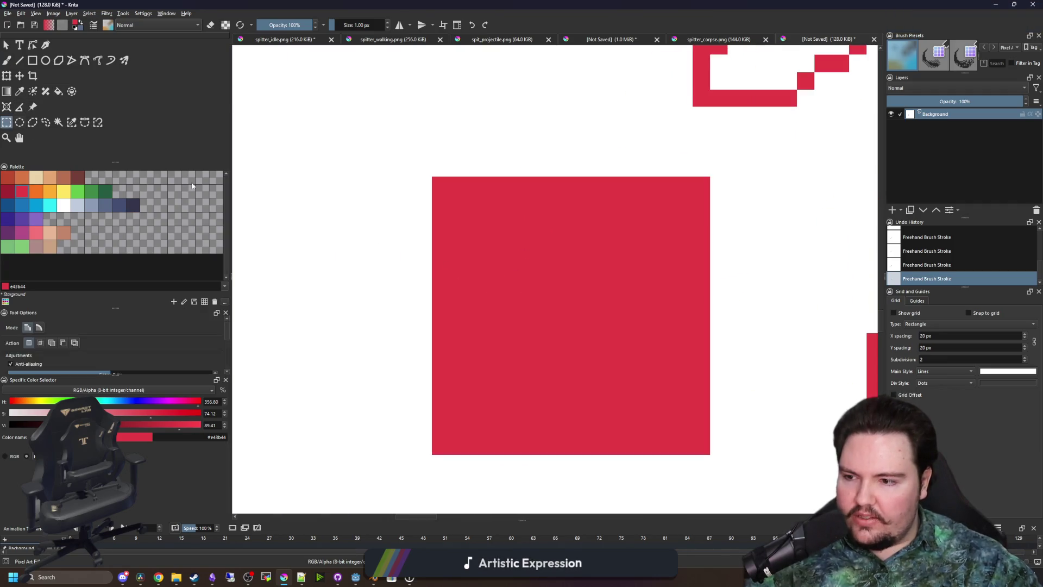
scroll(466, 315, down, 2)
scroll(640, 391, up, 2)
scroll(645, 391, down, 1)
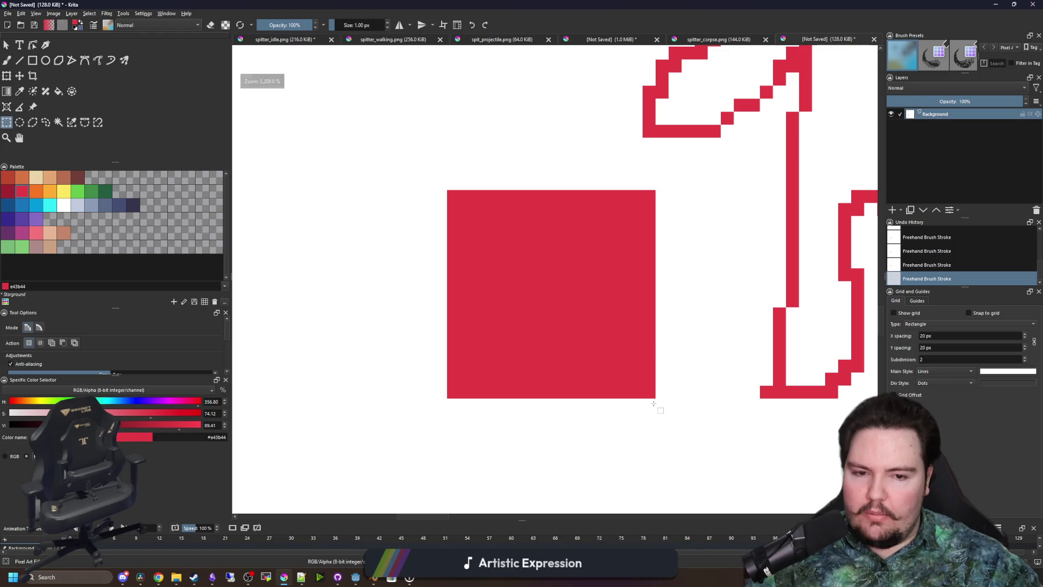
mouse_move(653, 404)
mouse_down()
mouse_move(436, 191)
mouse_move(451, 189)
mouse_move(653, 400)
mouse_up()
click(451, 192)
click(654, 400)
scroll(432, 376, down, 8)
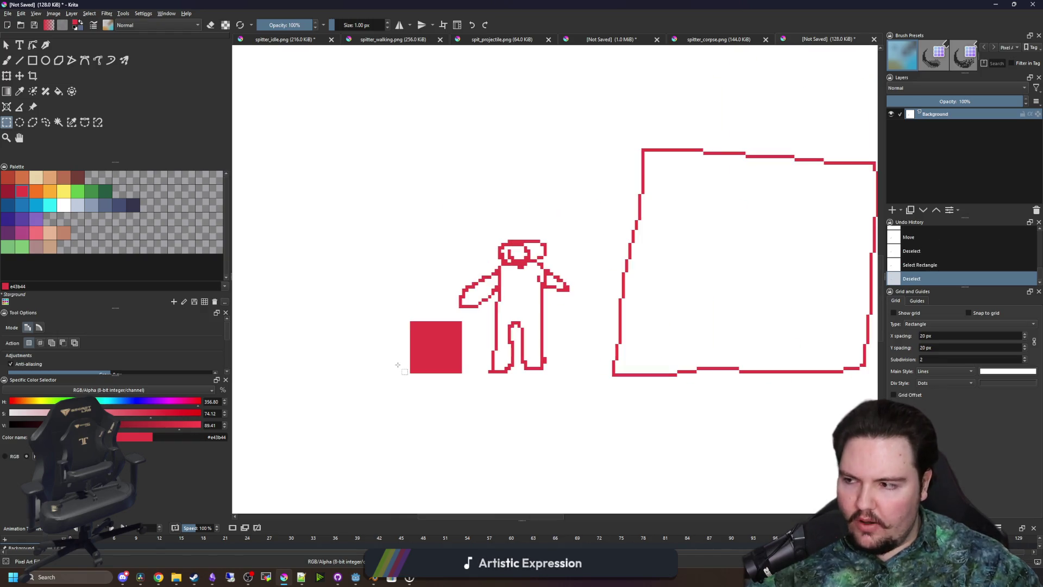
scroll(431, 376, up, 2)
scroll(432, 375, down, 2)
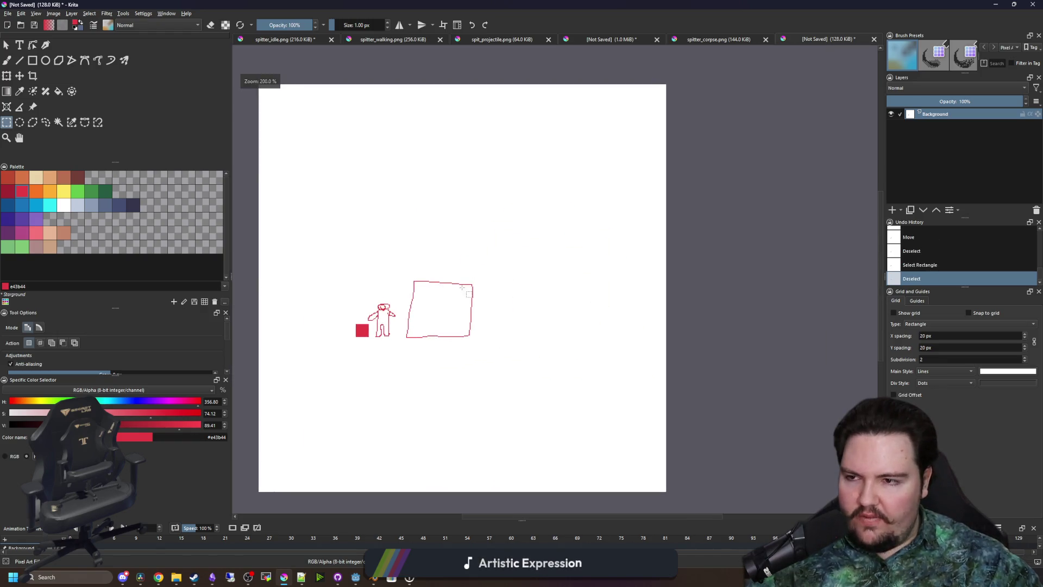
scroll(432, 375, up, 1)
Sketch a larger blob outline and measure its size with a rectangular selection
click(7, 61)
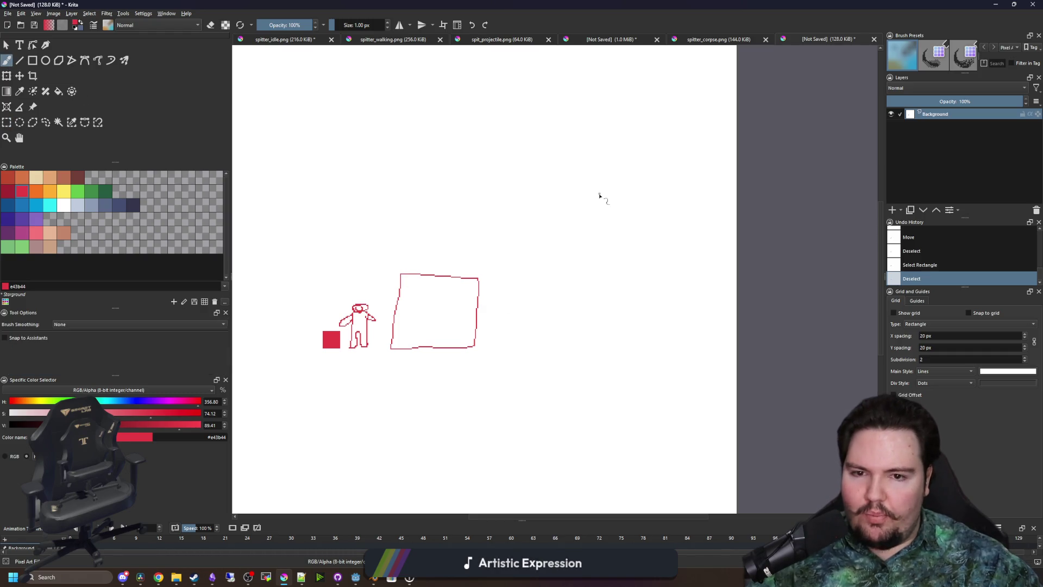
mouse_move(599, 195)
mouse_down()
mouse_move(518, 361)
mouse_move(677, 247)
mouse_move(590, 190)
mouse_move(553, 320)
mouse_move(663, 234)
mouse_move(598, 186)
mouse_move(605, 344)
mouse_move(560, 198)
mouse_up()
key(ctrl+z)
key(ctrl+z)
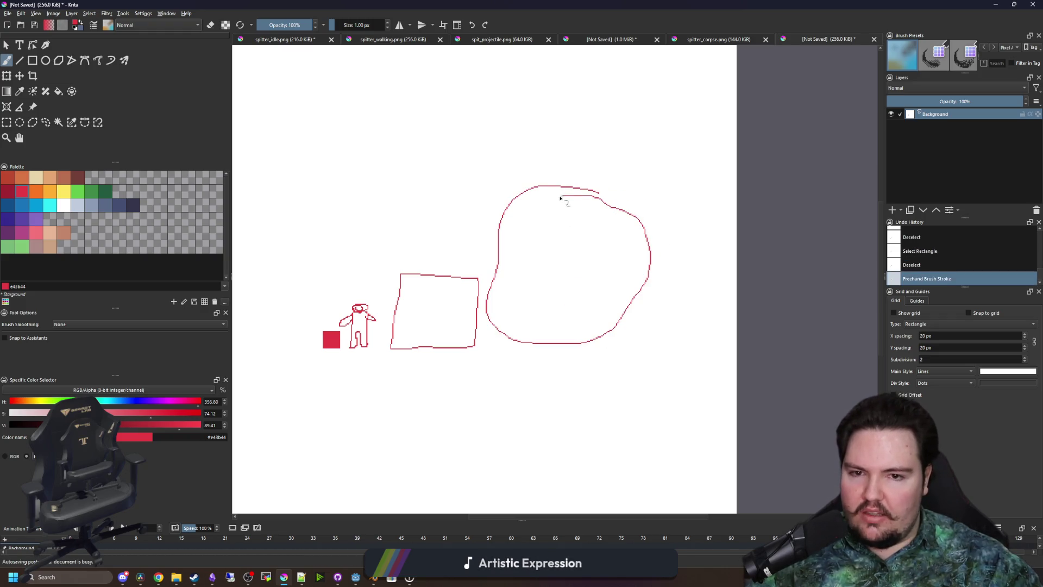
click(6, 123)
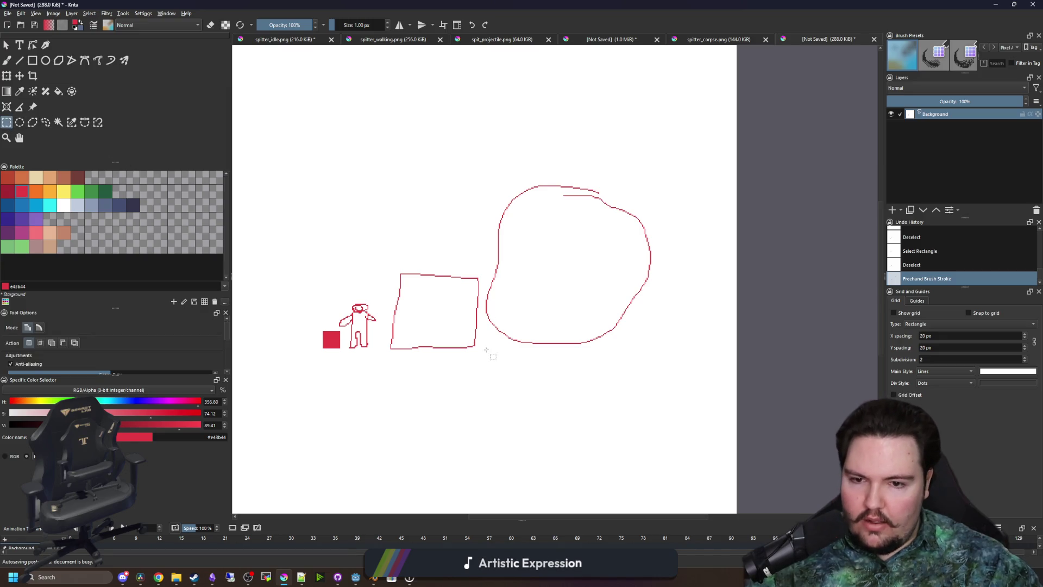
mouse_move(486, 350)
mouse_down()
mouse_move(634, 186)
mouse_move(655, 182)
mouse_up()
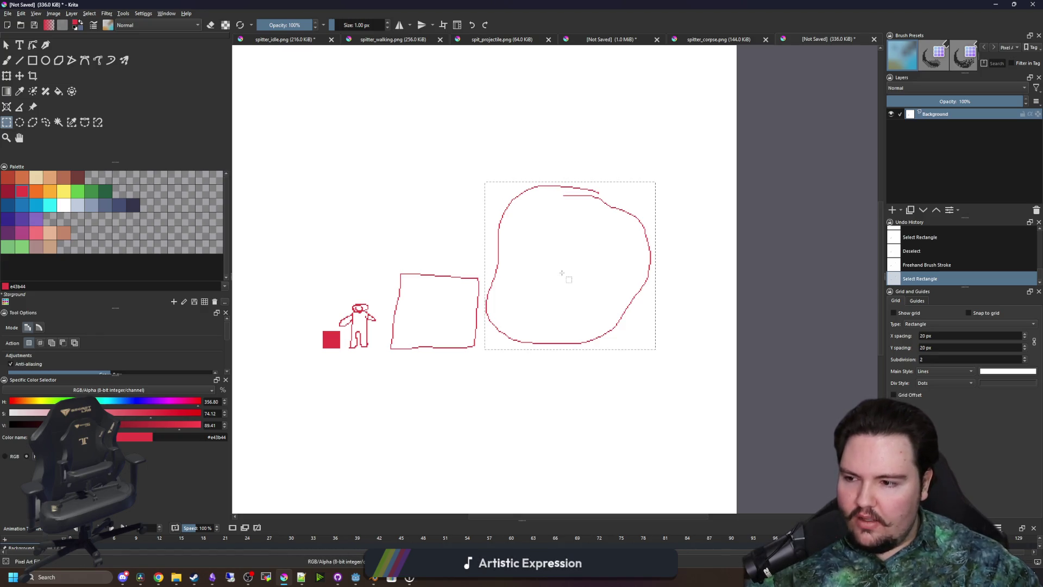
scroll(333, 341, up, 8)
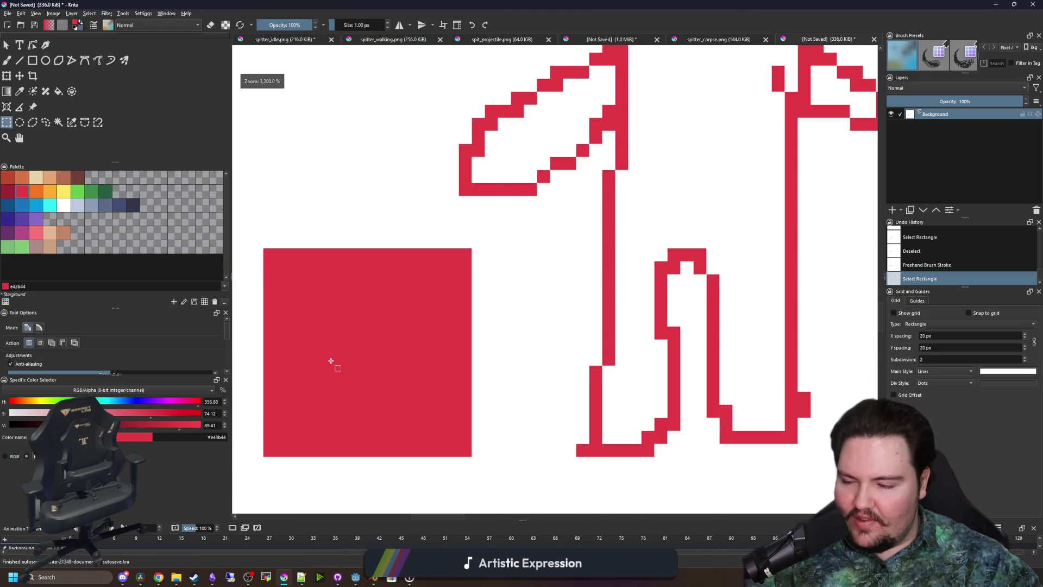
scroll(331, 361, down, 7)
scroll(331, 361, down, 3)
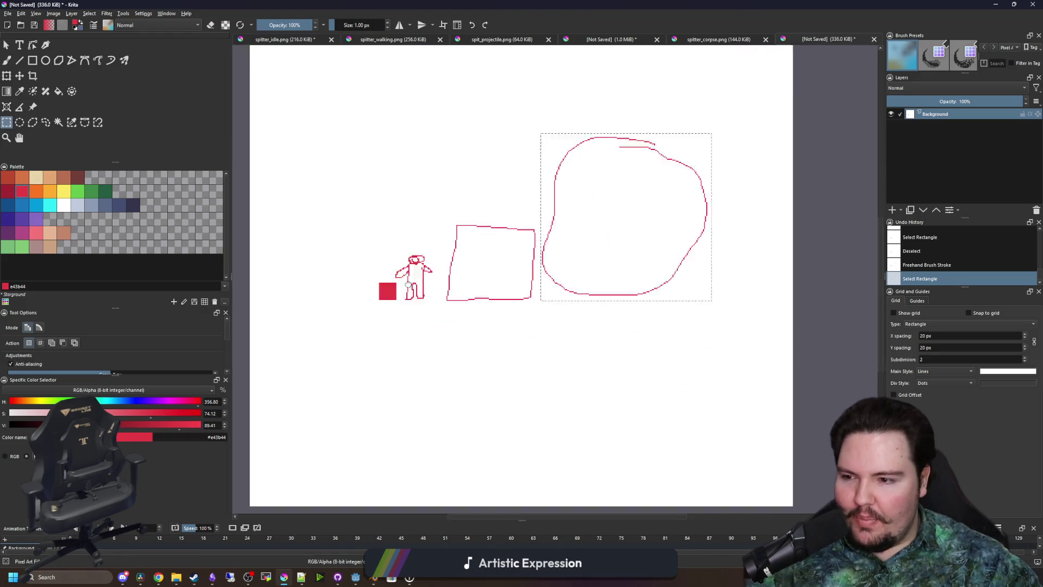
click(356, 354)
scroll(354, 358, up, 2)
scroll(355, 359, down, 3)
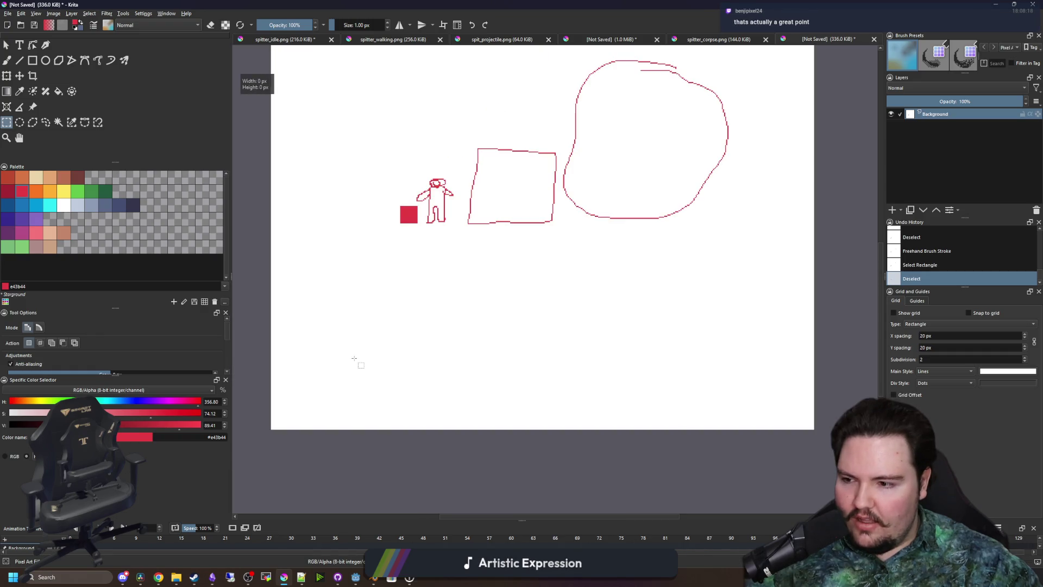
scroll(354, 357, up, 4)
scroll(355, 357, down, 4)
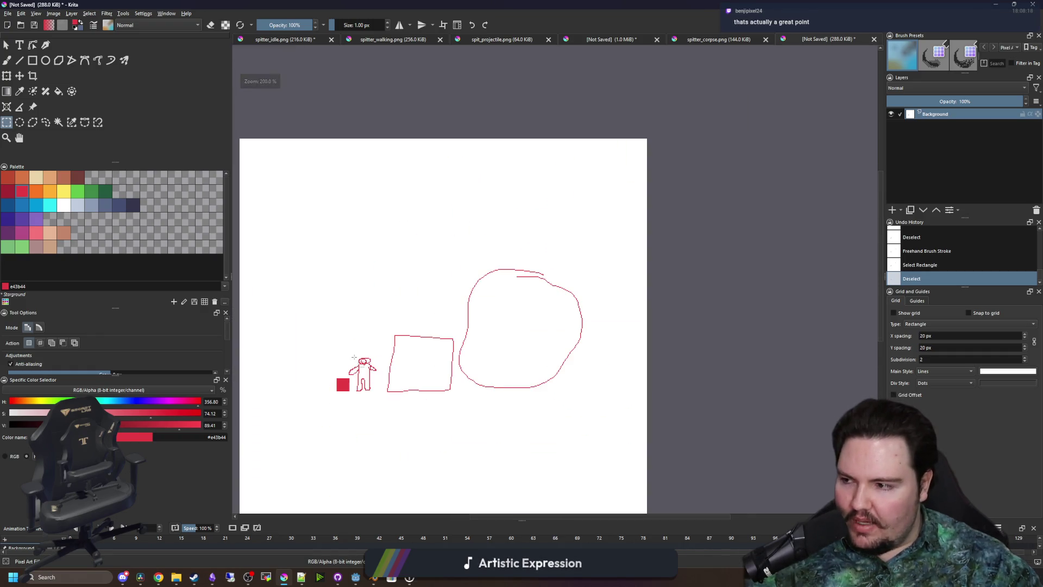
scroll(353, 361, down, 2)
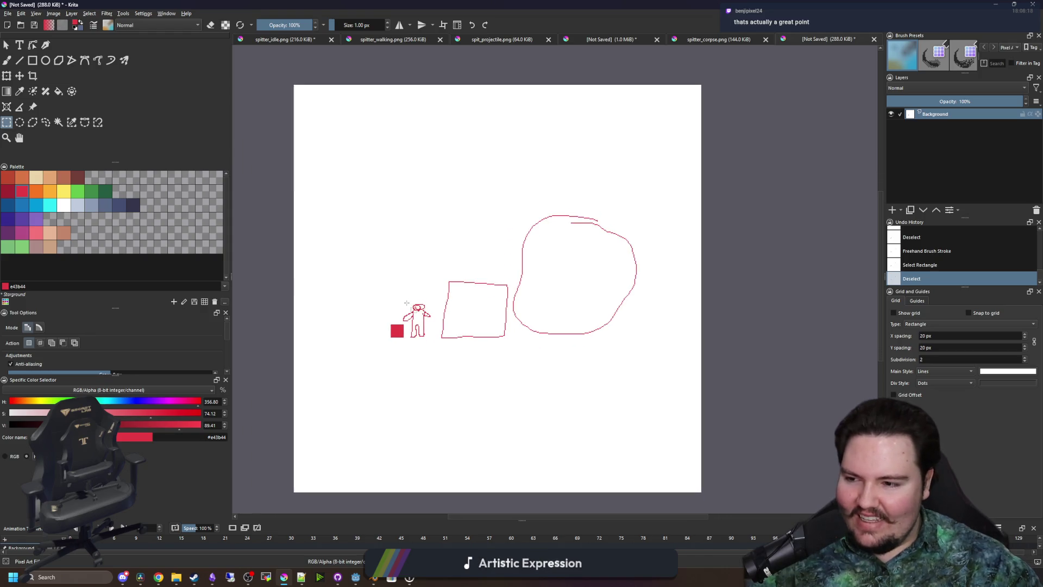
key(alt+Tab)
Search loot_table.gd for 'enemies' to locate the Caligo enemy list
click(567, 266)
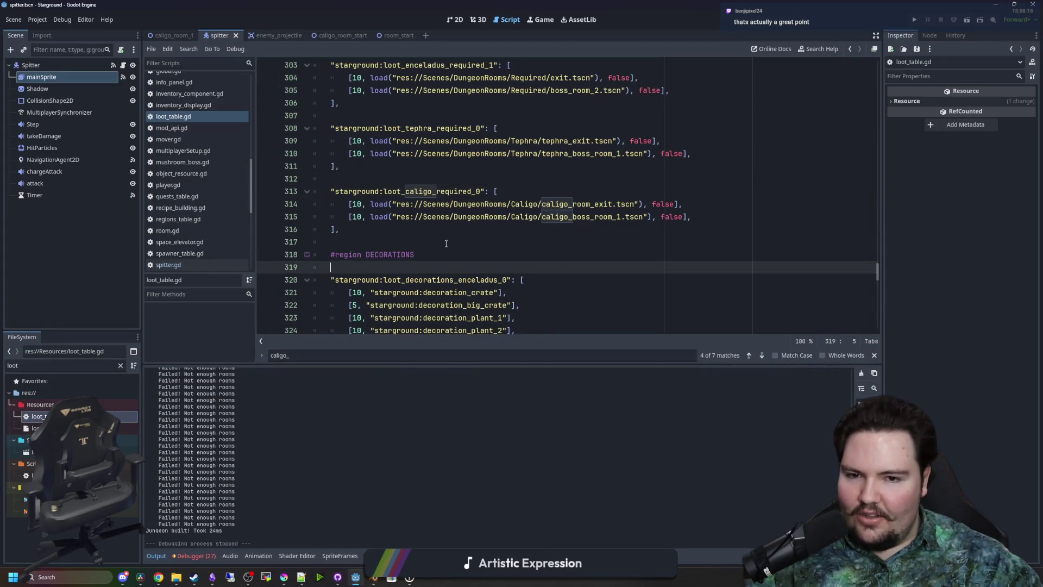
click(522, 242)
scroll(520, 244, up, 2)
scroll(485, 276, down, 4)
scroll(485, 276, down, 2)
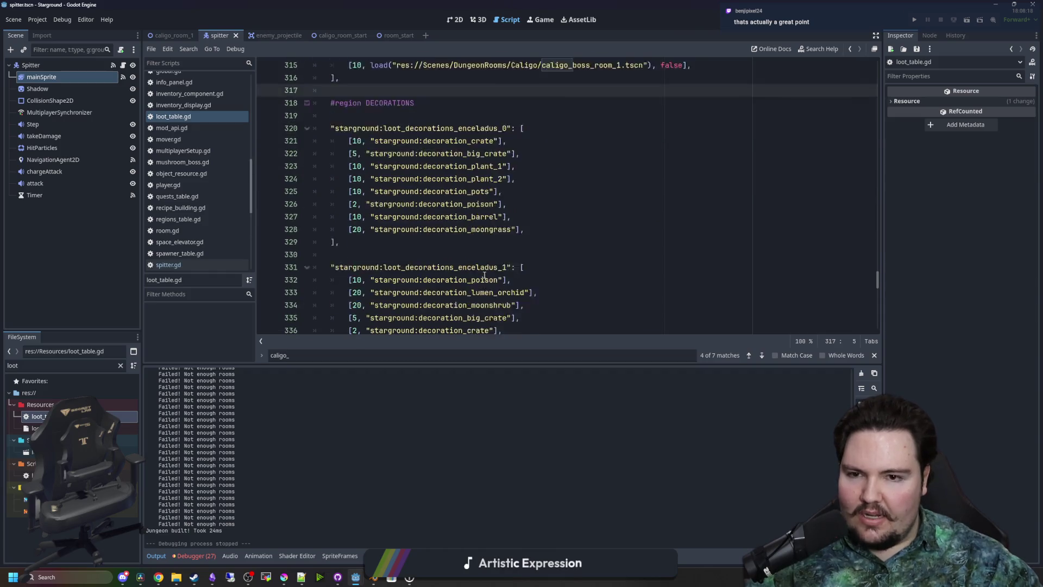
scroll(492, 233, up, 8)
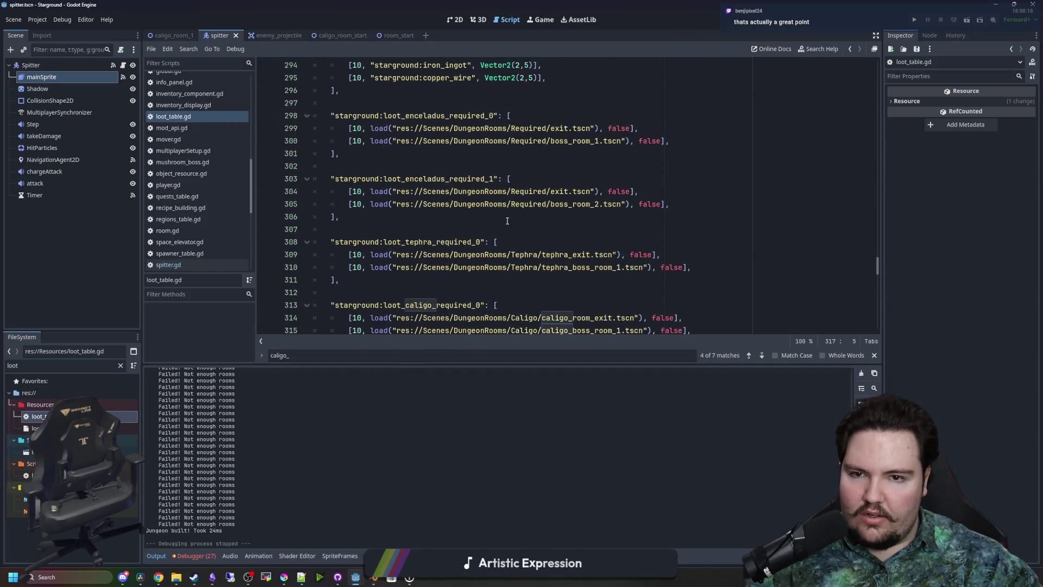
click(507, 221)
scroll(507, 221, up, 4)
click(460, 240)
key(ctrl+f)
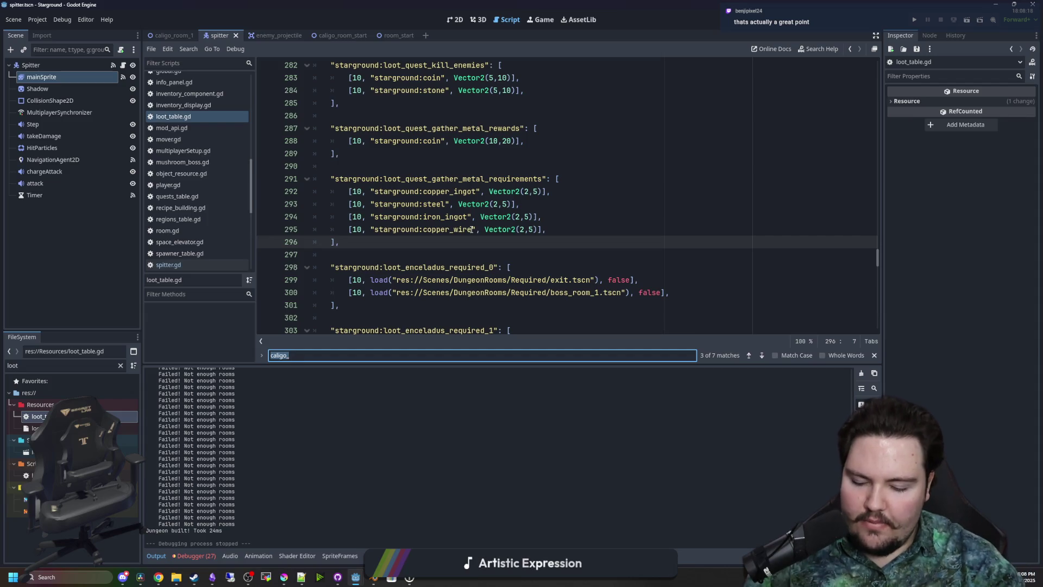
text(enemi)
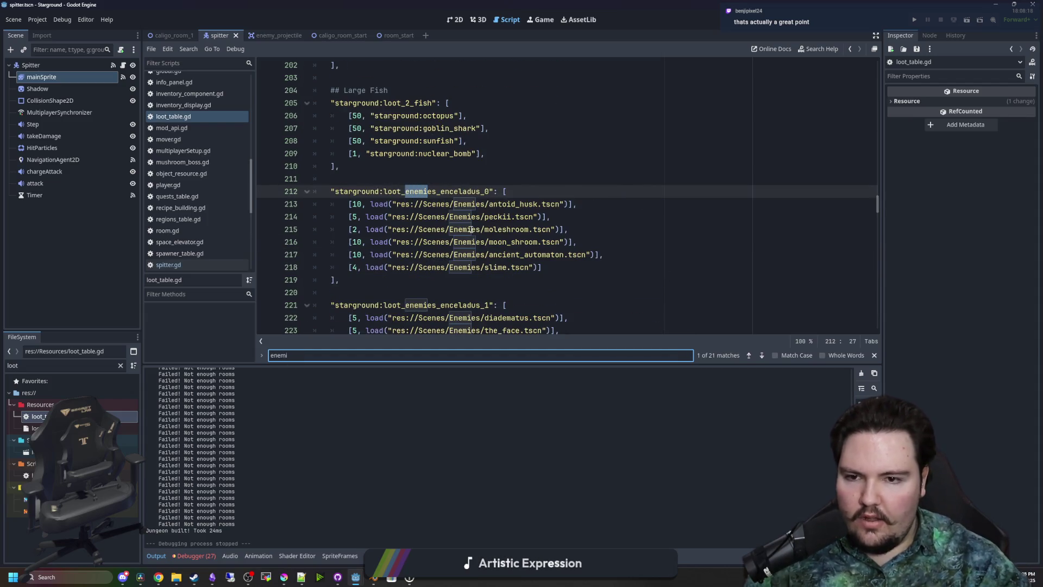
text(es)
click(471, 230)
Uncomment the crepitus, drog and tank entries under loot_enemies_caligo_0 and save
scroll(491, 193, down, 4)
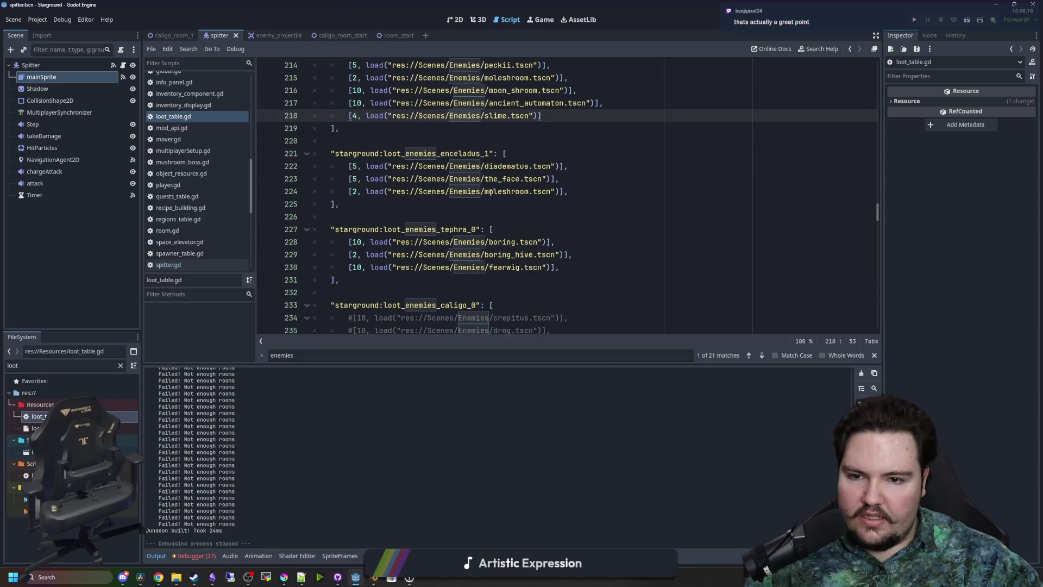
scroll(457, 225, down, 2)
click(352, 267)
key(BackSpace)
click(352, 255)
key(BackSpace)
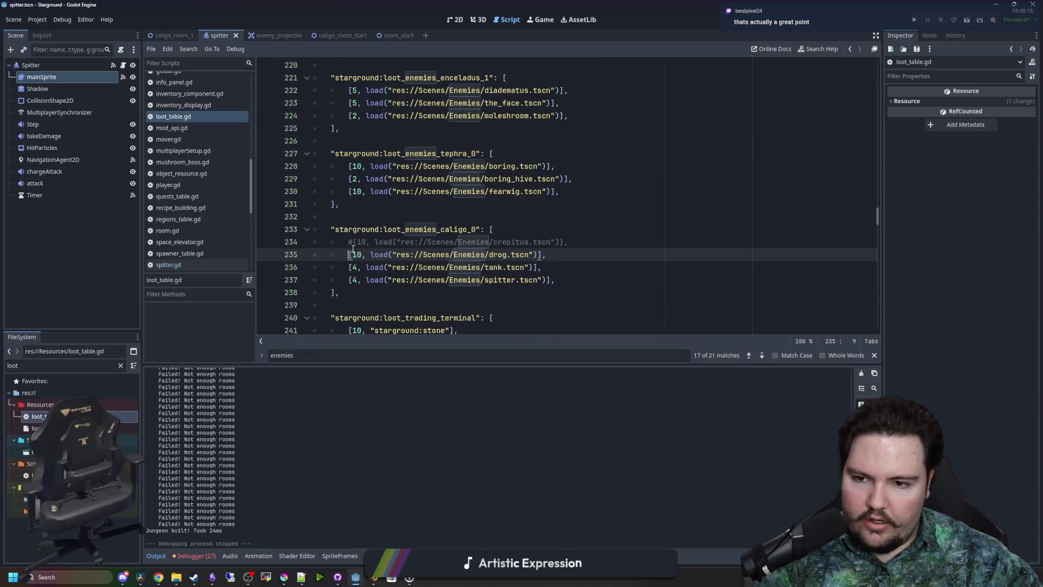
click(351, 241)
key(BackSpace)
click(365, 220)
scroll(365, 220, down, 1)
click(354, 264)
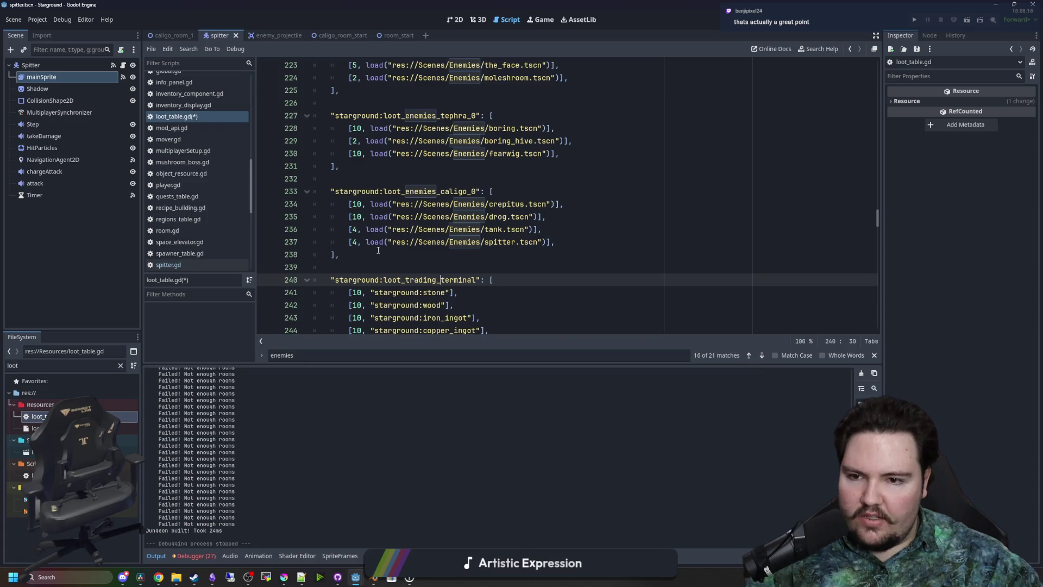
key(ctrl+s)
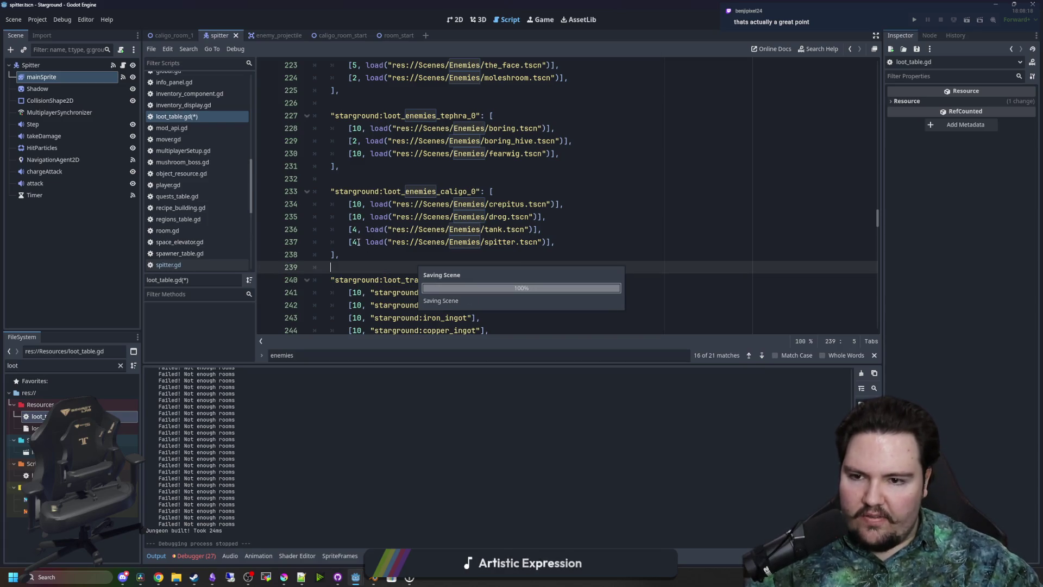
Change the Spitter weight from 4 to 10 and save the loot table
click(358, 242)
key(BackSpace)
text(10)
key(ctrl+s)
click(351, 266)
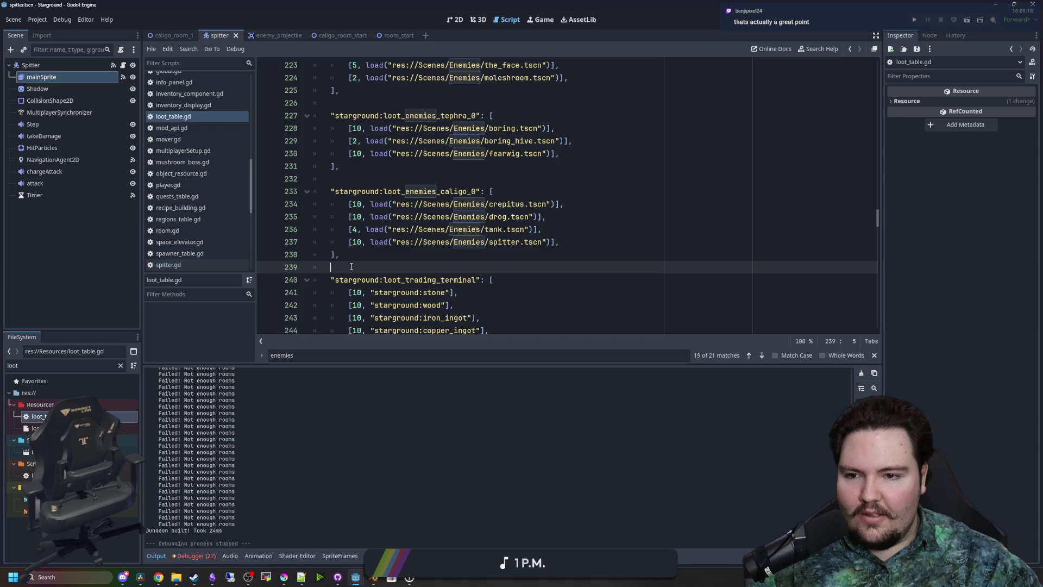
key(ctrl+s)
mouse_move(382, 242)
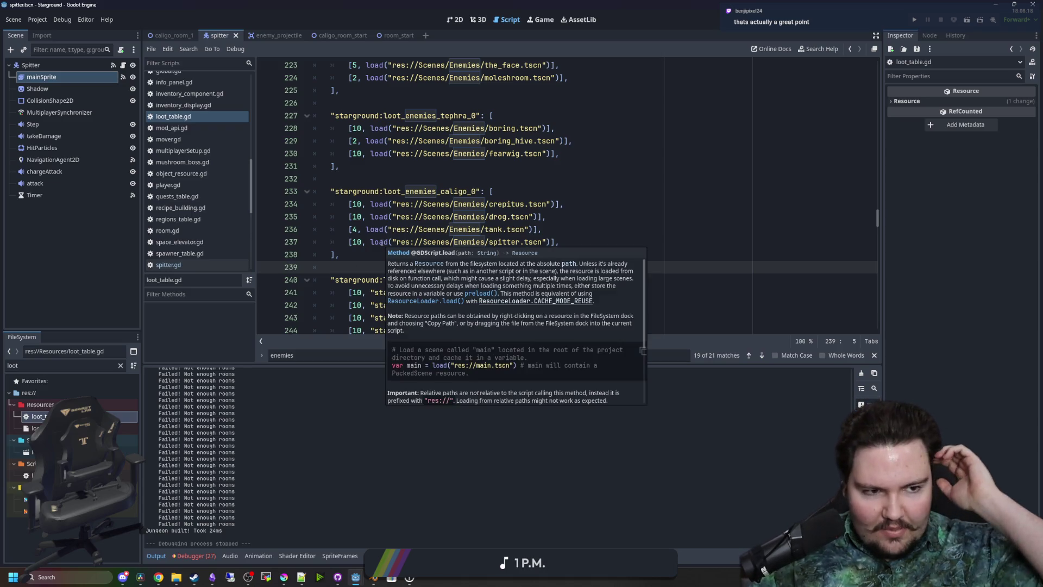
click(414, 180)
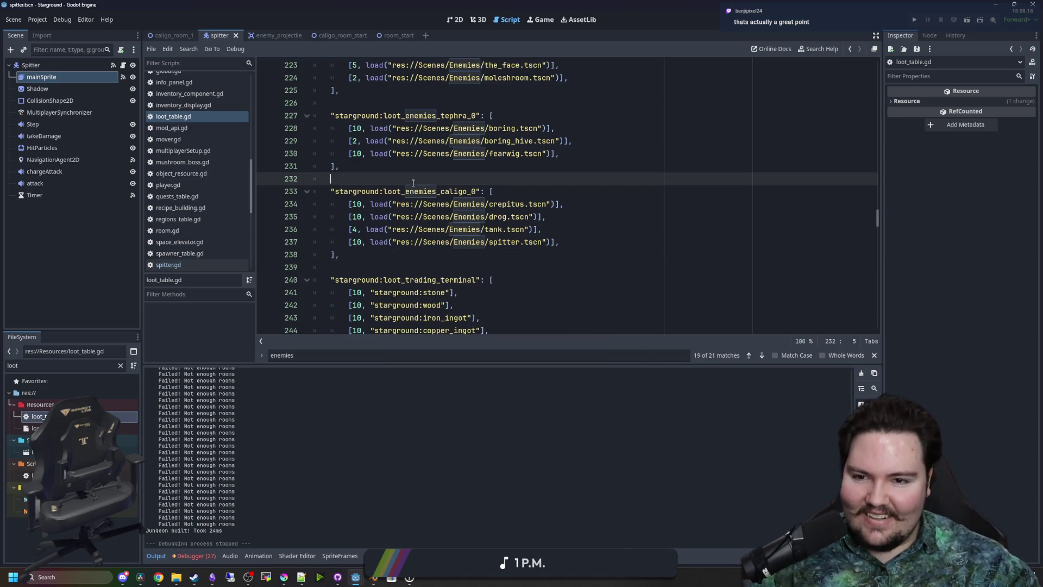
Save loot_table.gd once more before moving to GitHub Desktop
click(418, 257)
scroll(391, 260, down, 2)
key(Down)
key(ctrl+s)
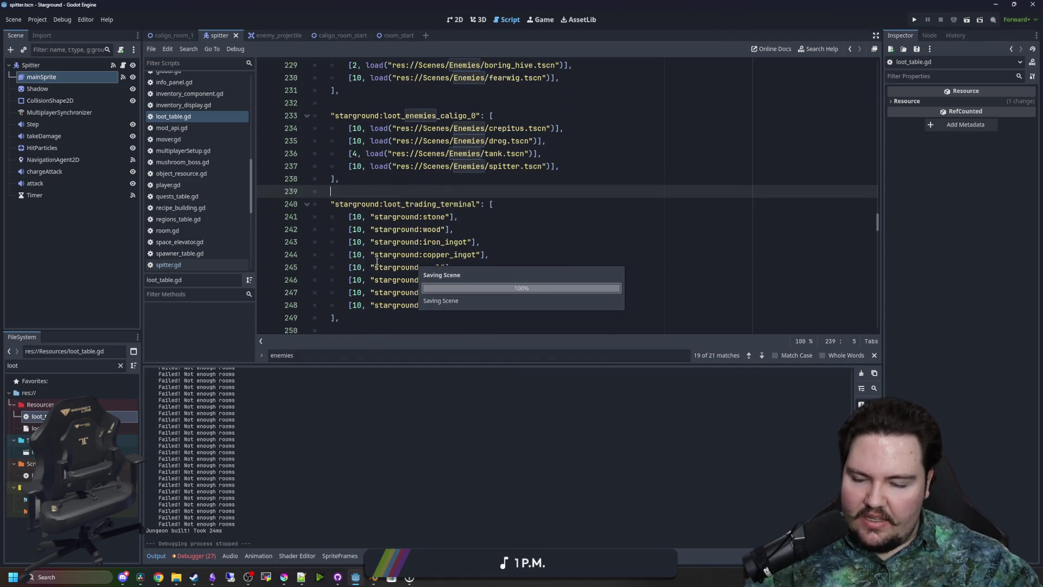
click(337, 577)
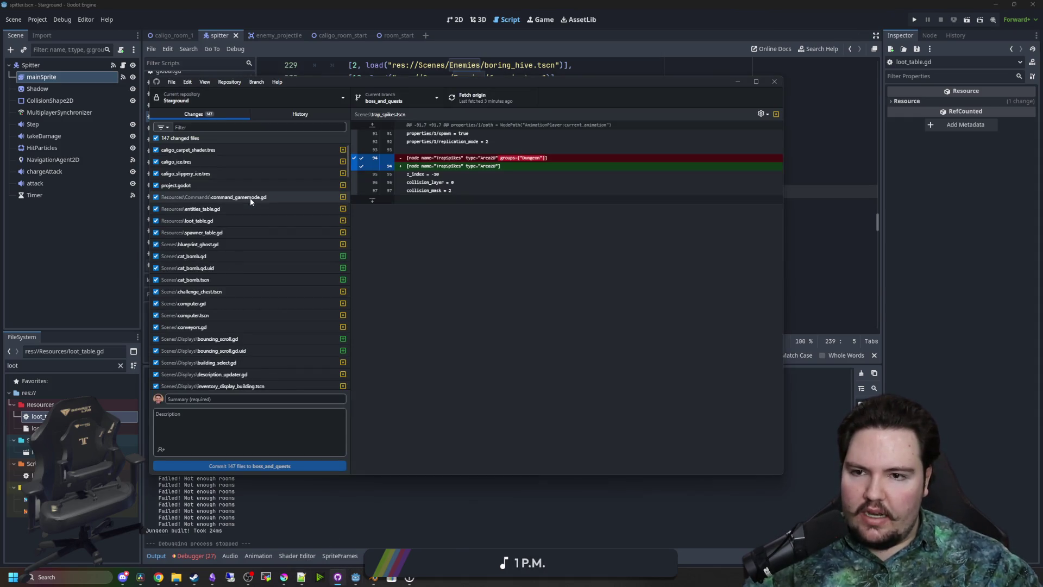
Maximize GitHub Desktop and review diffs for the Caligo .tres files, project.godot and command_gamemode.gd
drag(654, 81, 702, 323)
double_click(701, 323)
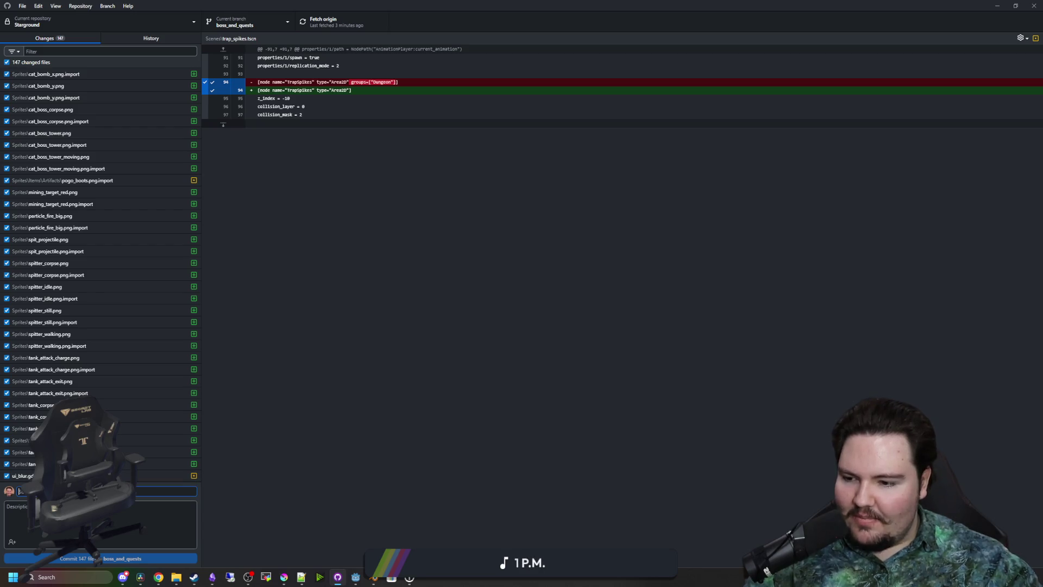
scroll(101, 266, up, 10)
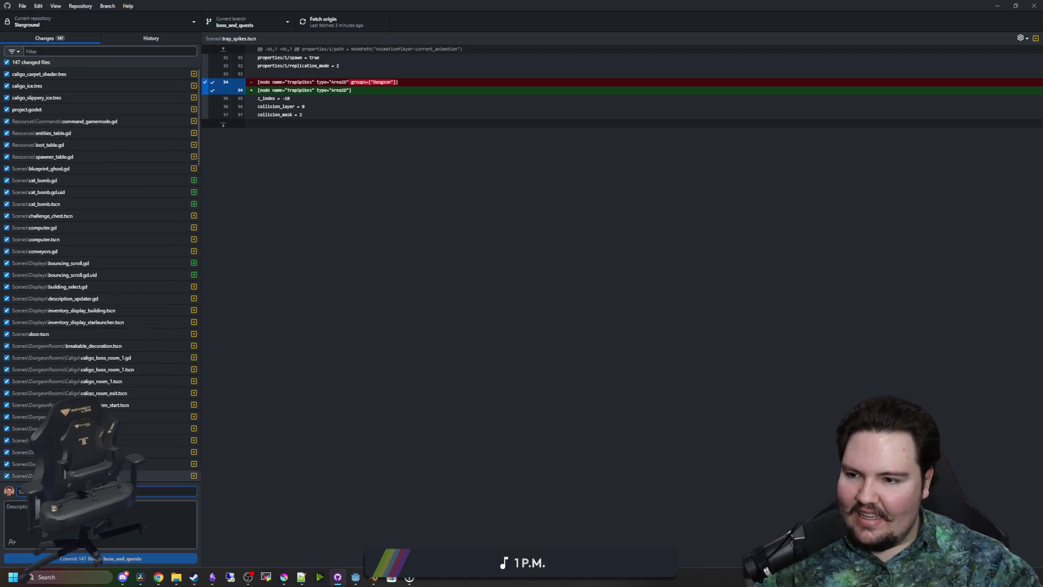
click(63, 79)
click(56, 82)
click(47, 101)
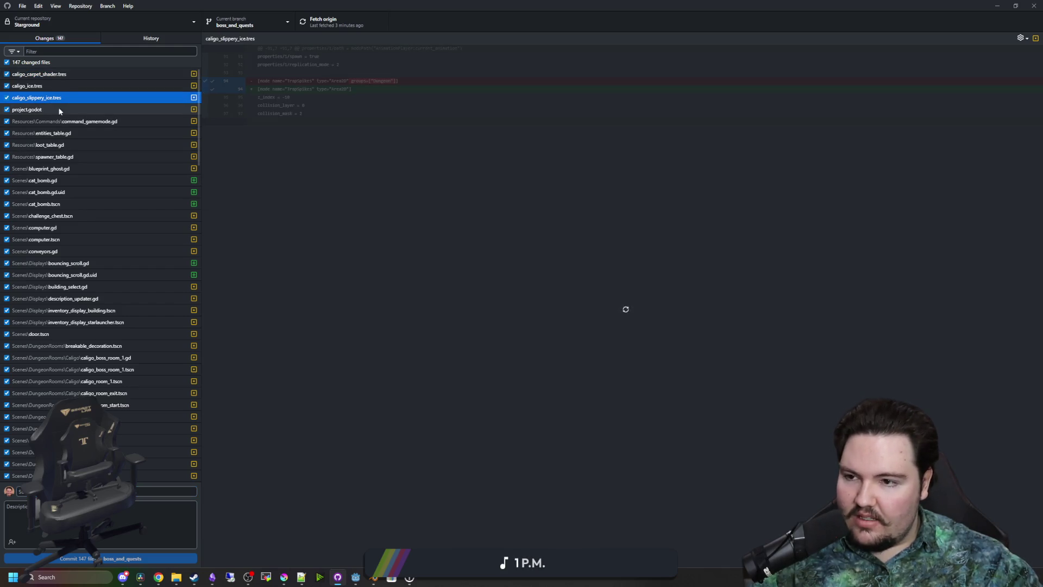
click(39, 108)
click(104, 121)
Begin the commit summary with 'Ad'
click(163, 491)
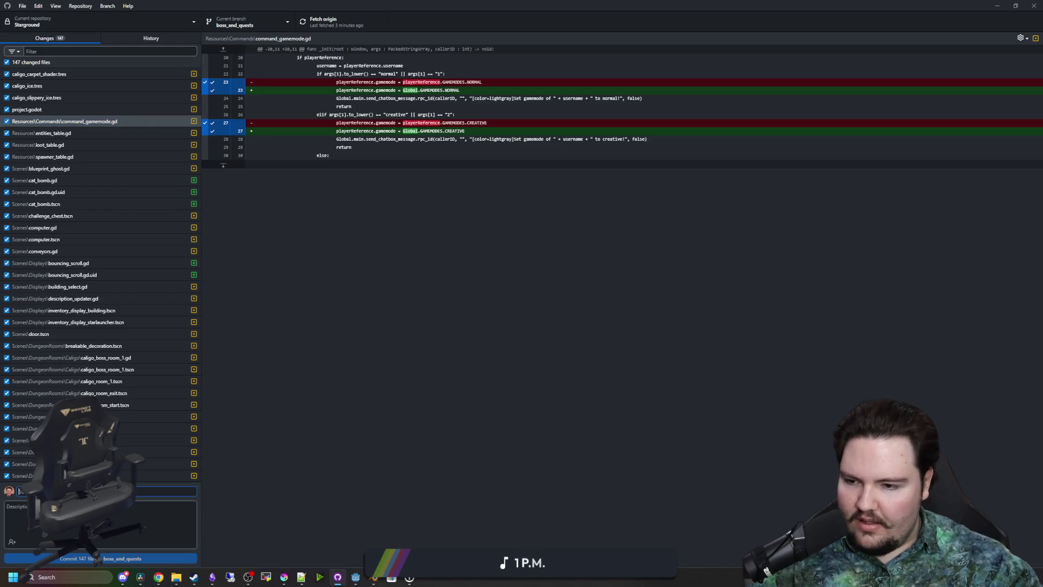
text(s)
key(BackSpace)
key(BackSpace)
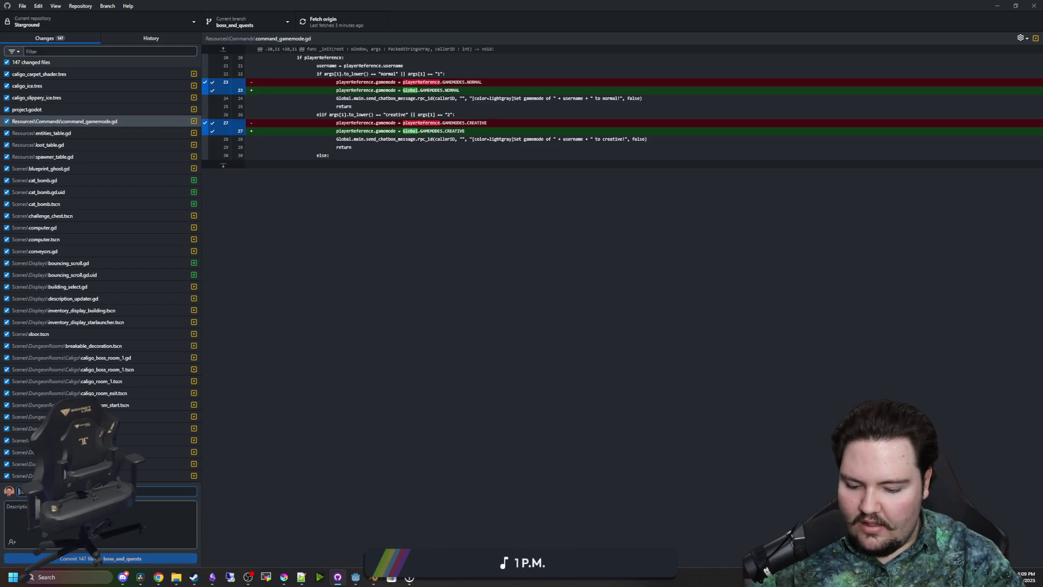
text(Ad)
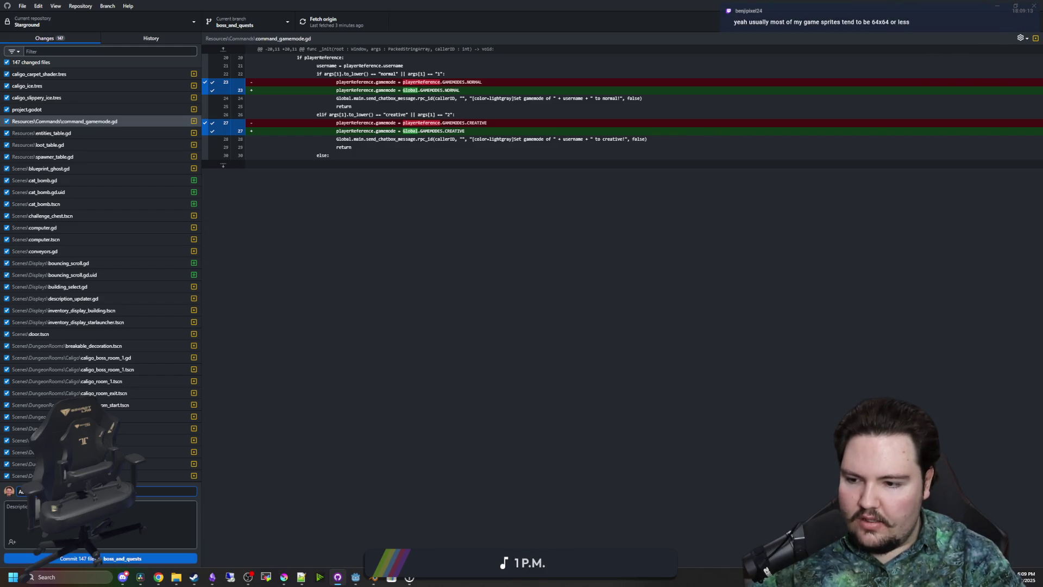
Write a first 'Remove' bullet in the commit description
click(105, 543)
text(R)
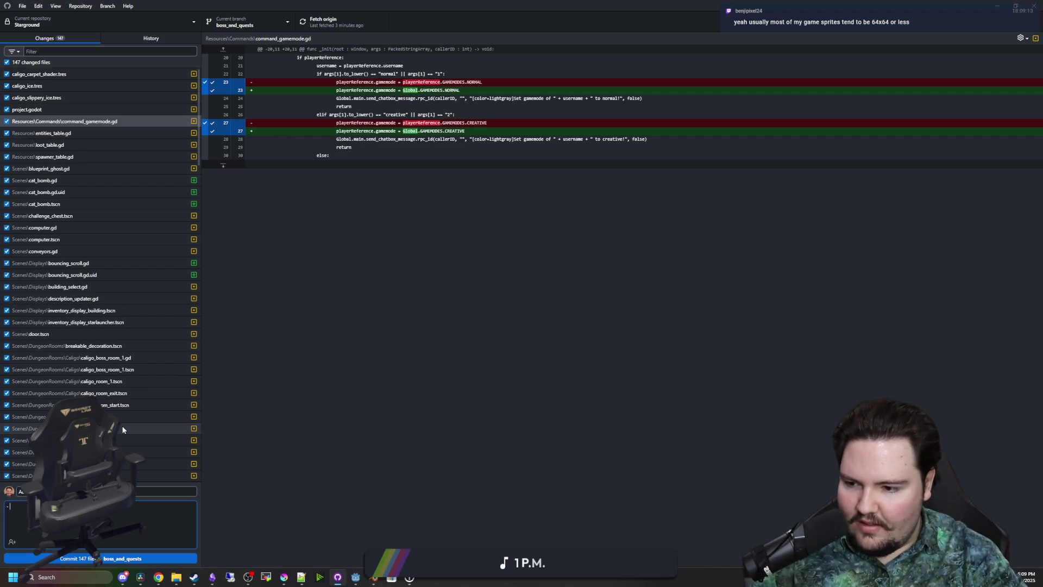
text(Remove)
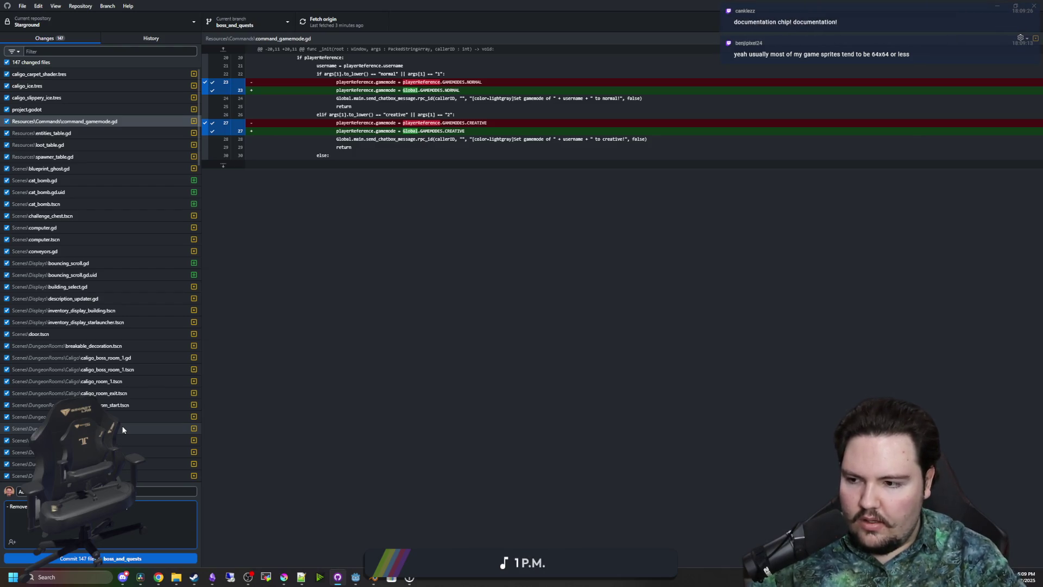
text(should also)
text(ys be ids))
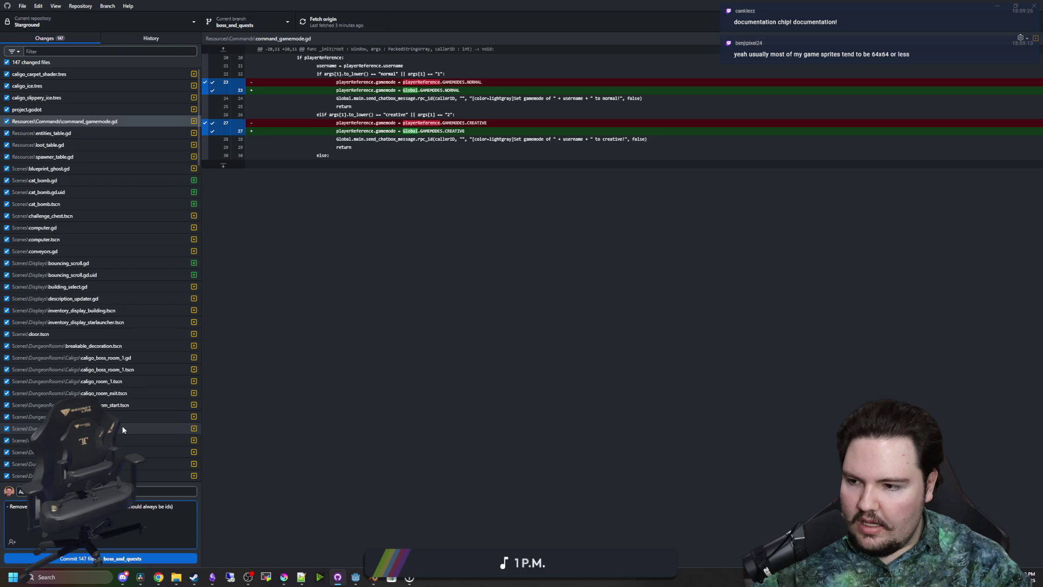
key(Return)
text(-)
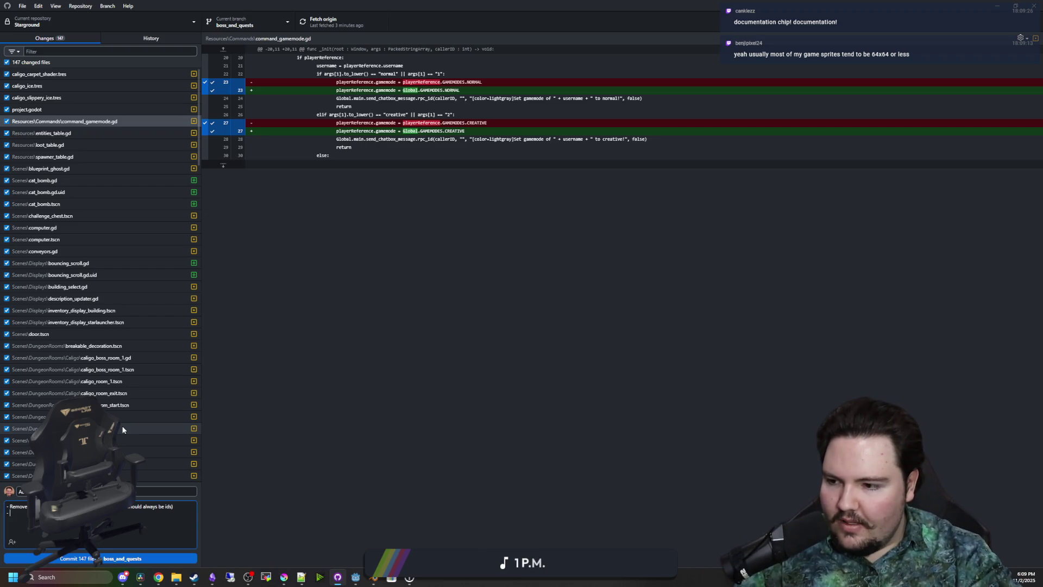
Check the entities_table.gd diff, then add an 'Added' line to the description
click(90, 129)
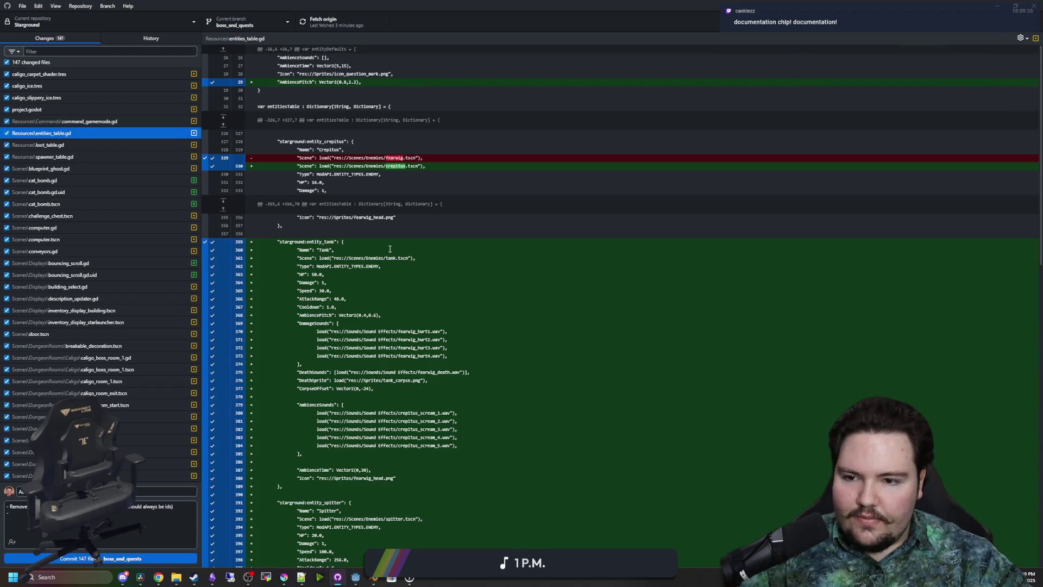
scroll(390, 249, down, 10)
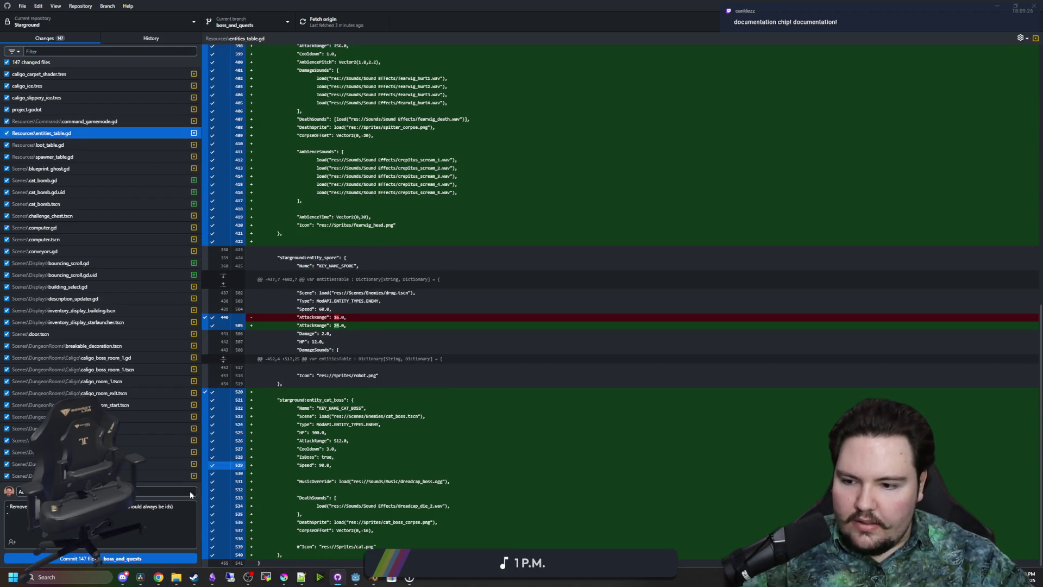
click(33, 513)
text(Added t)
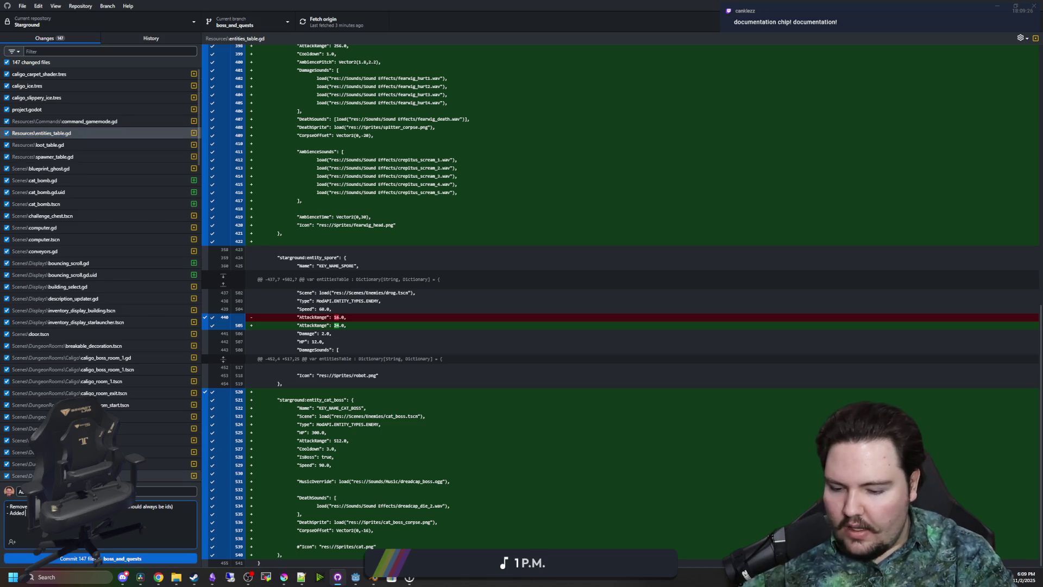
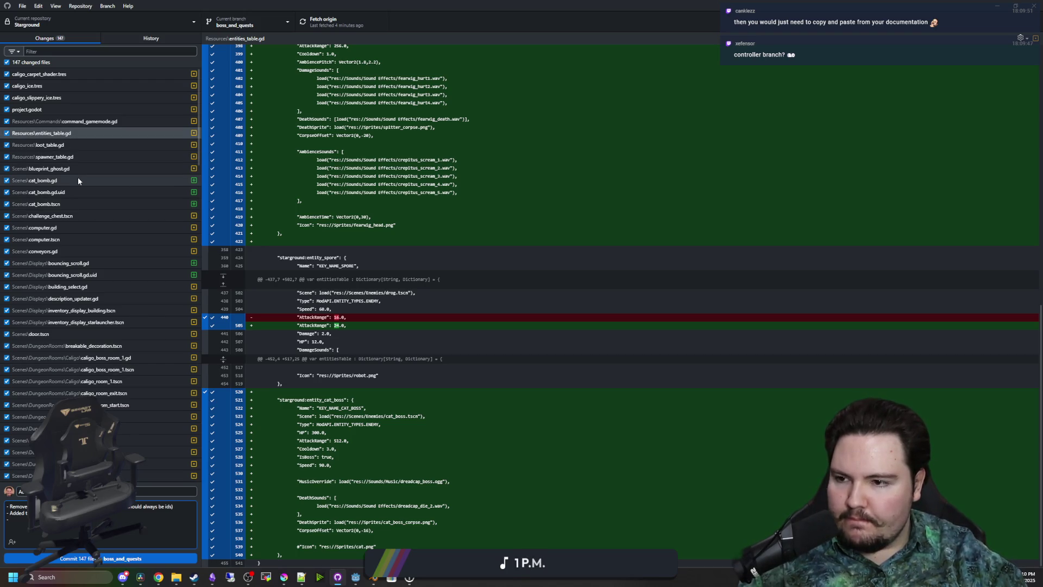
Finish the current note and review the computer.gd, conveyors.gd and bouncing_scroll.gd diffs
text(dded t )
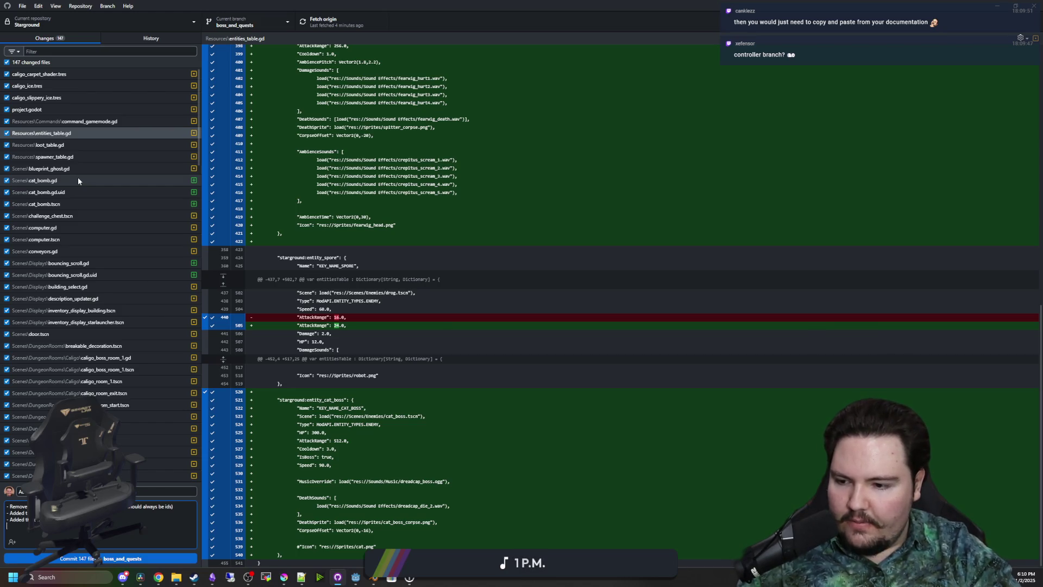
text(-)
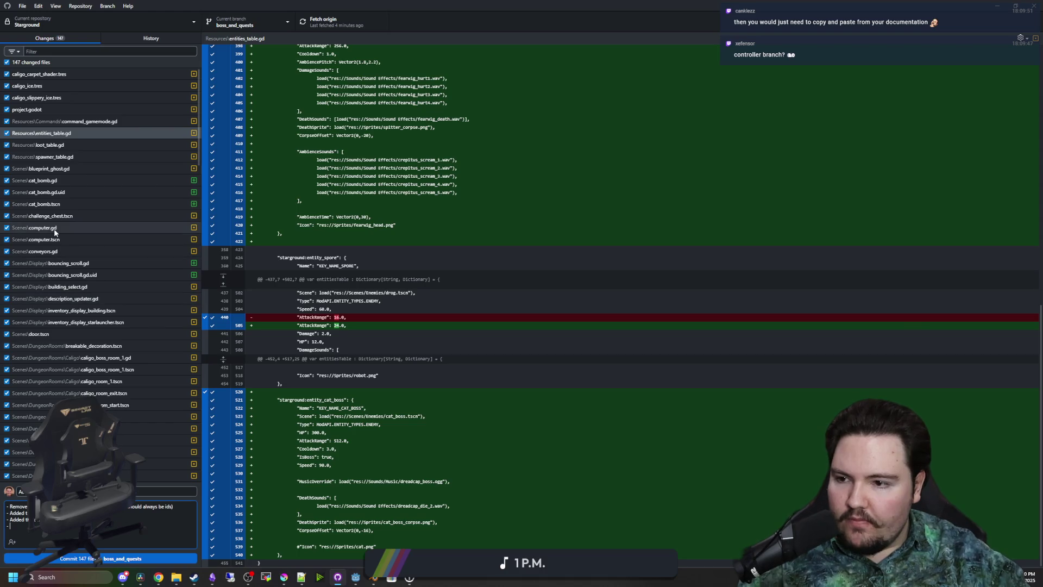
click(55, 230)
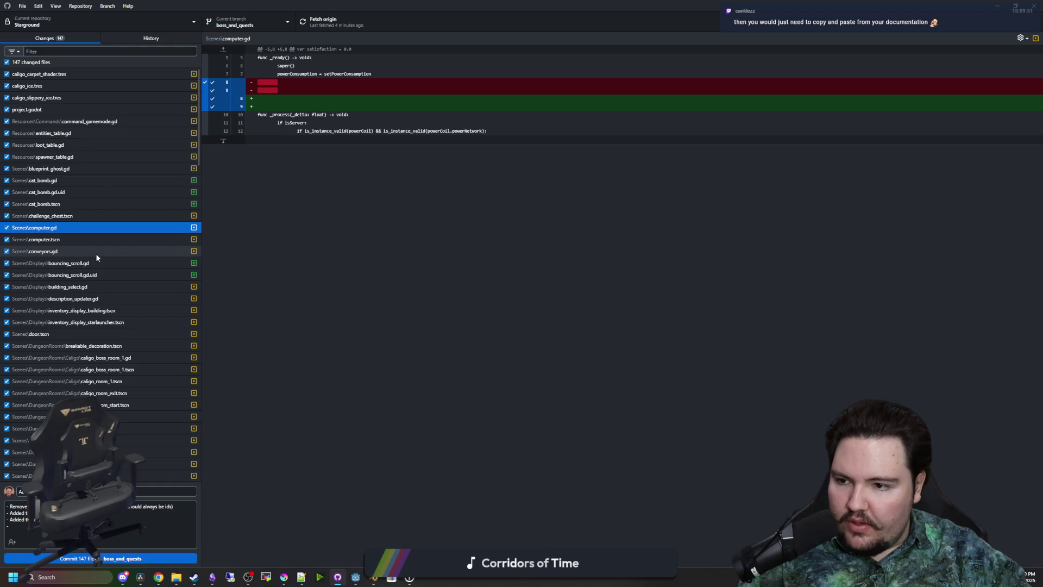
scroll(95, 253, down, 1)
click(89, 207)
click(89, 199)
text(Fixed an)
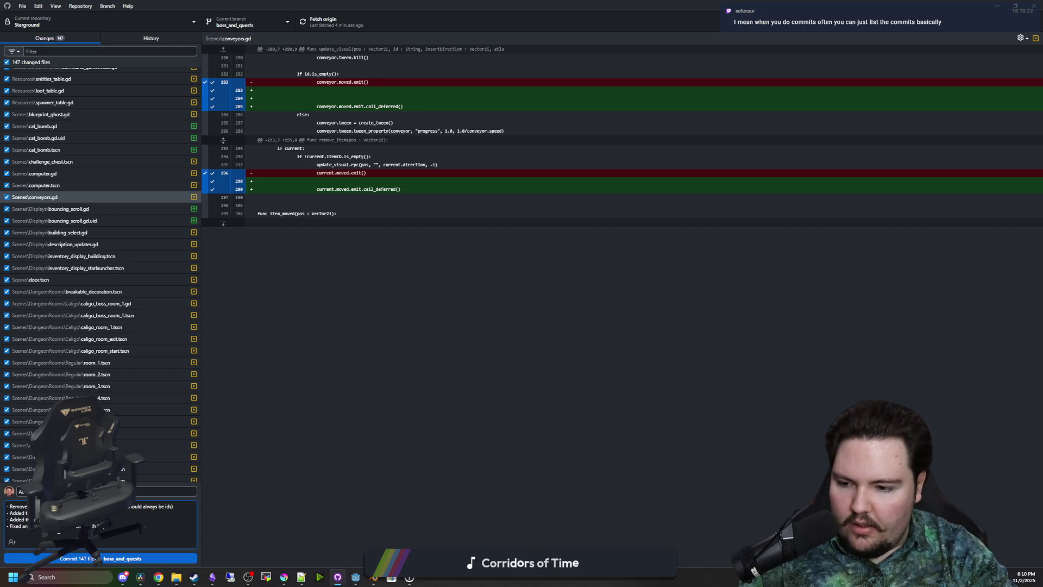
key(Return)
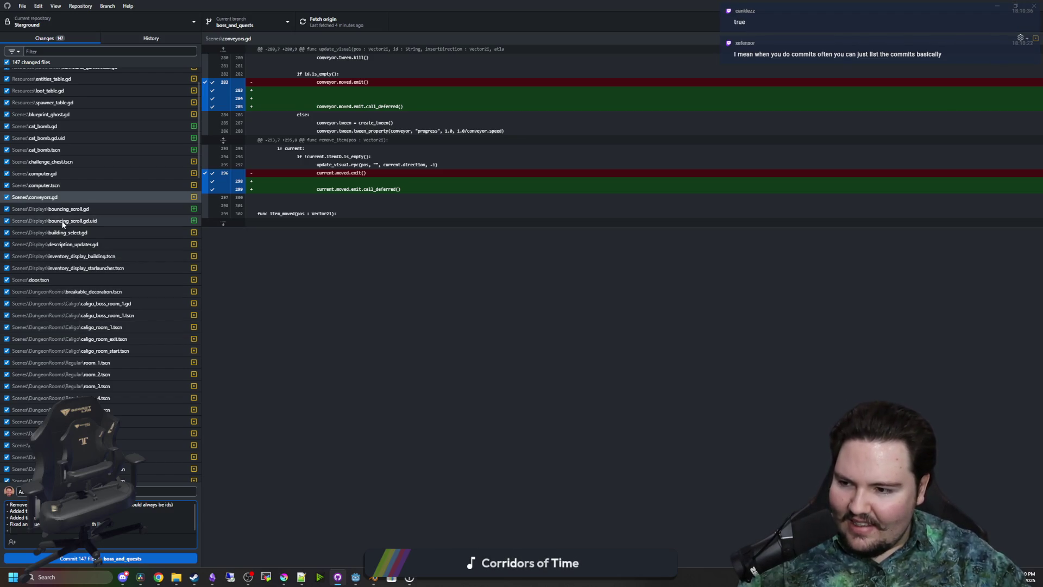
click(90, 208)
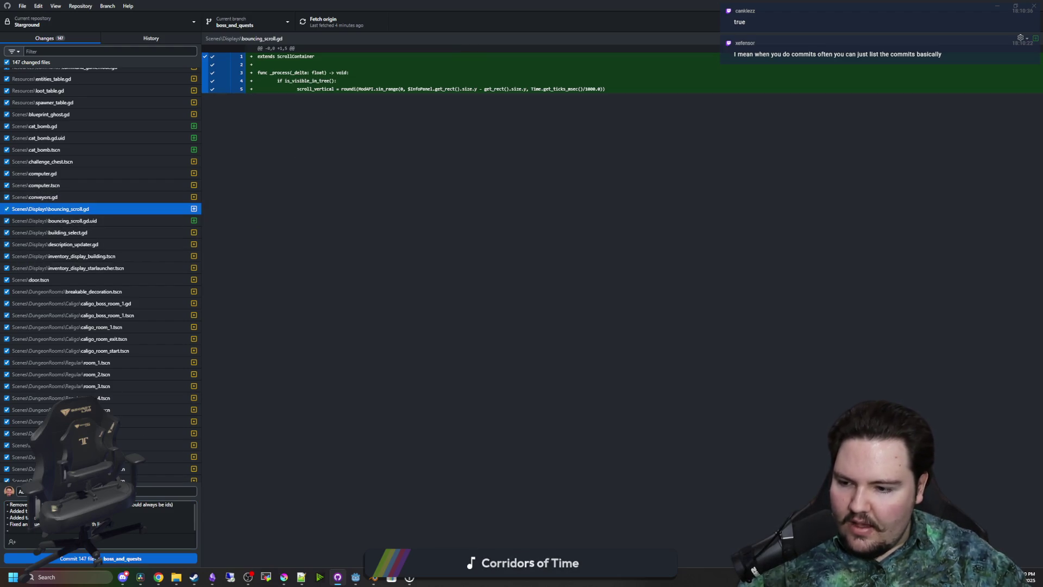
Add a bullet saying it now scrolls up and down when too long, then start another bullet
click(25, 530)
text(- Made it)
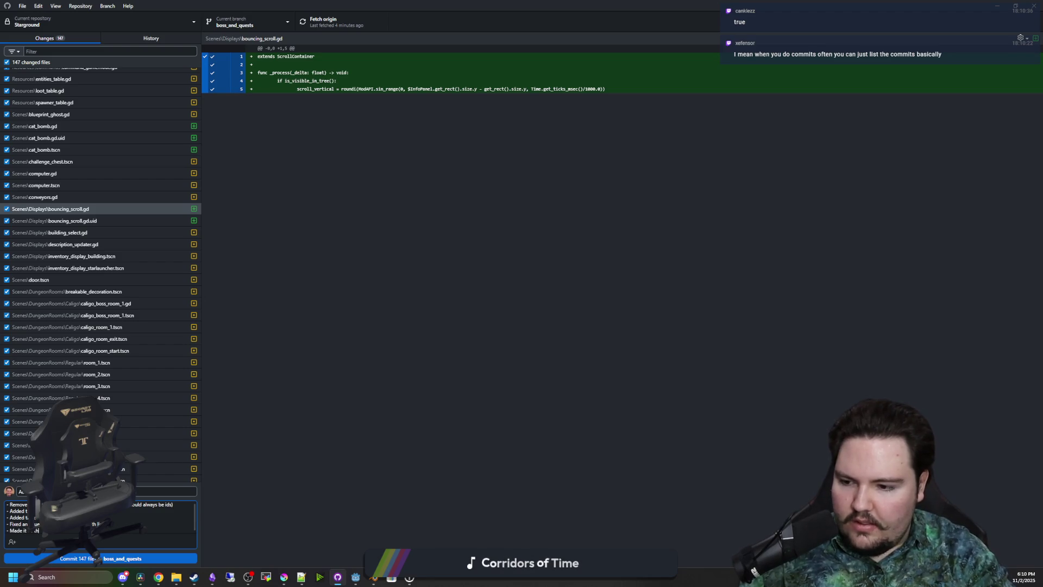
text( in the up)
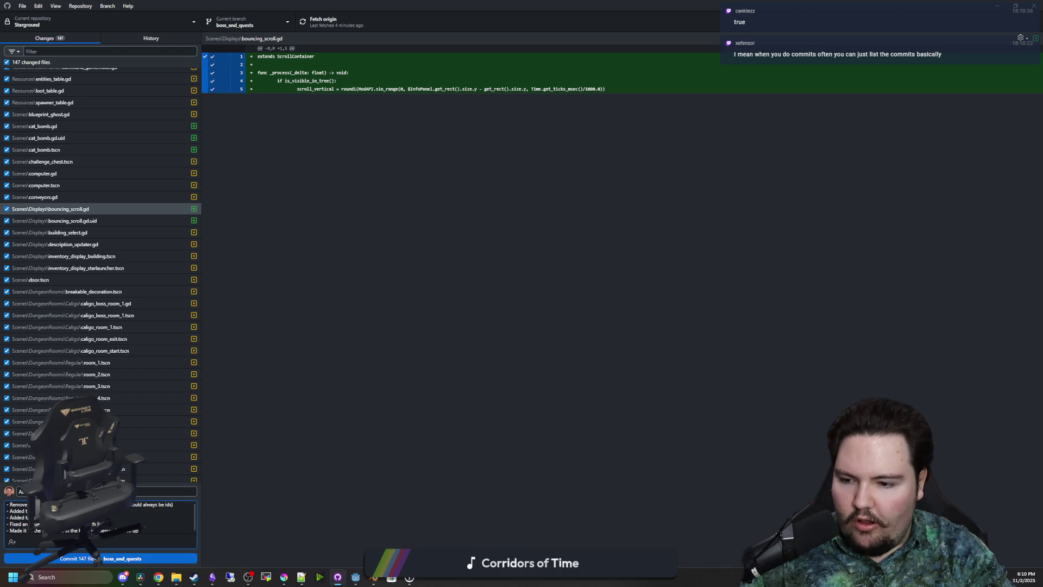
text( and down when too long)
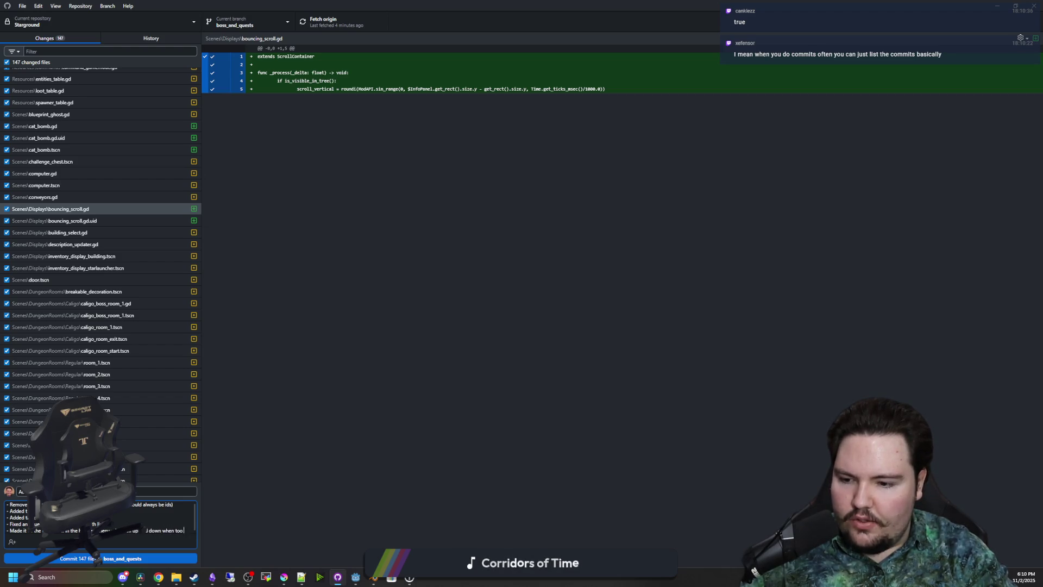
key(Return)
text(-)
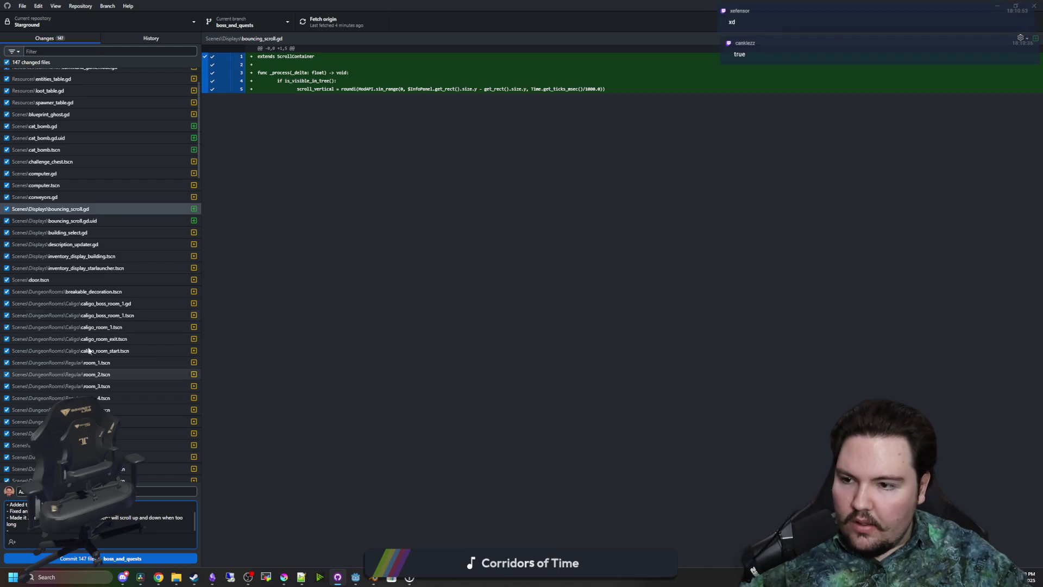
click(93, 221)
click(95, 235)
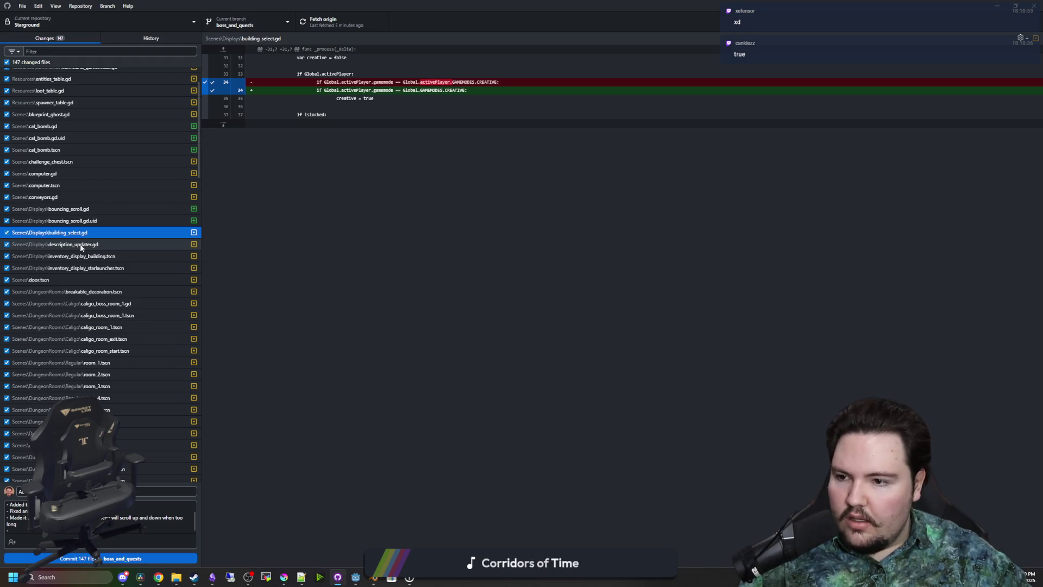
Review the door.tscn diff and add a 'Moved ... to global' bullet to the description
click(81, 244)
click(81, 257)
click(64, 277)
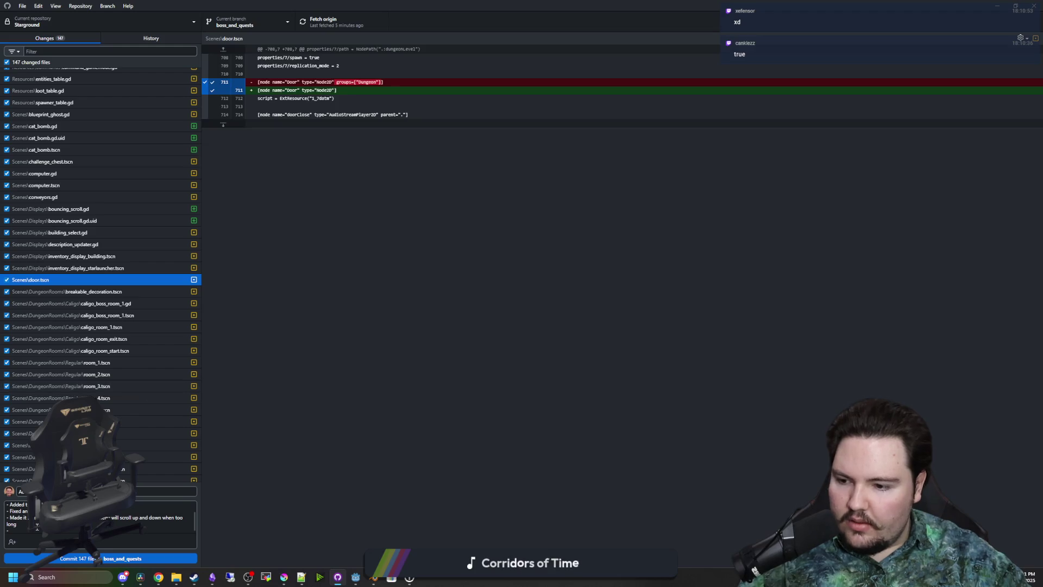
click(17, 541)
text(Moved c)
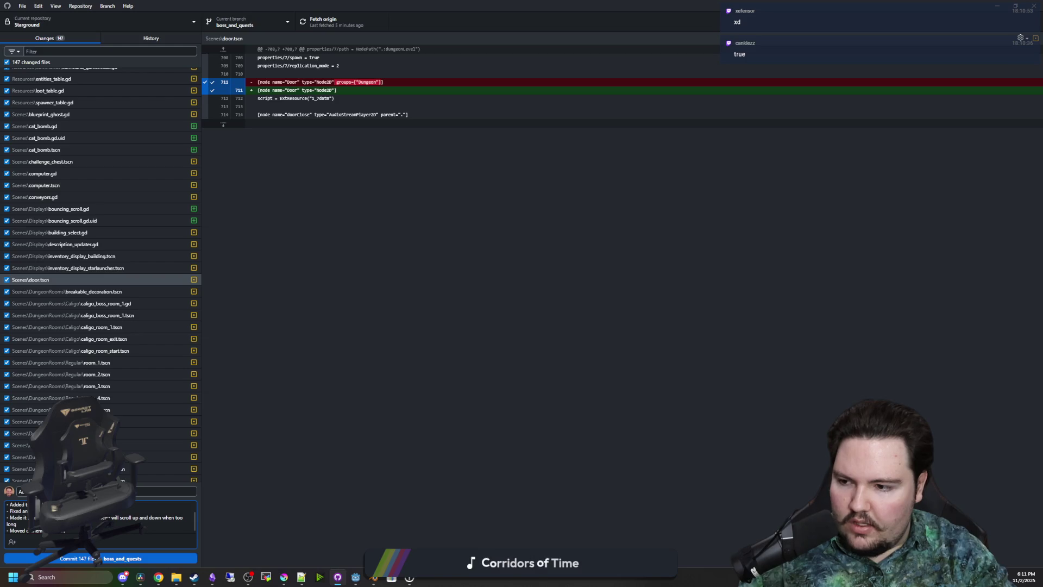
text( em global)
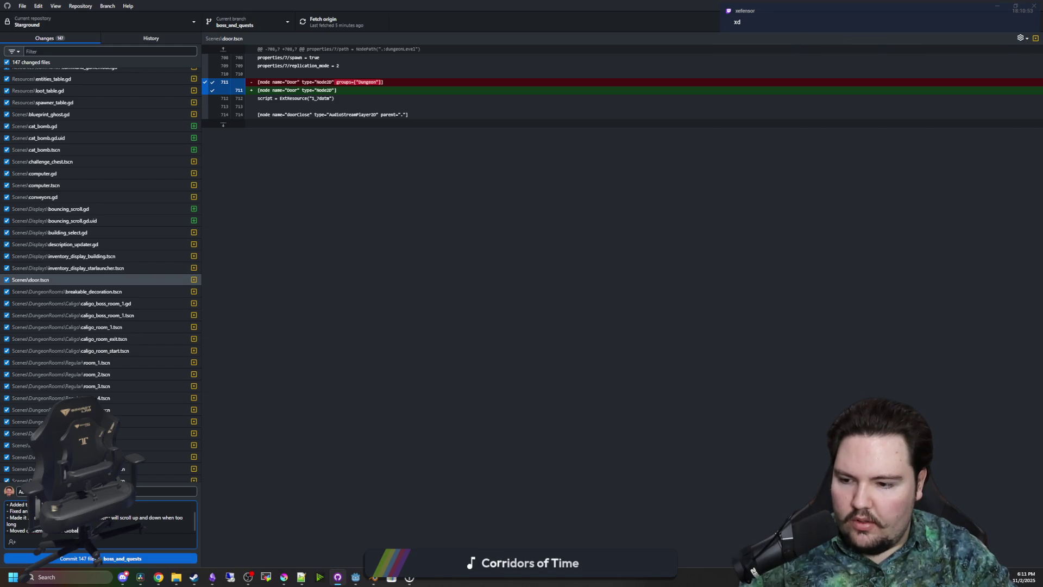
key(Return)
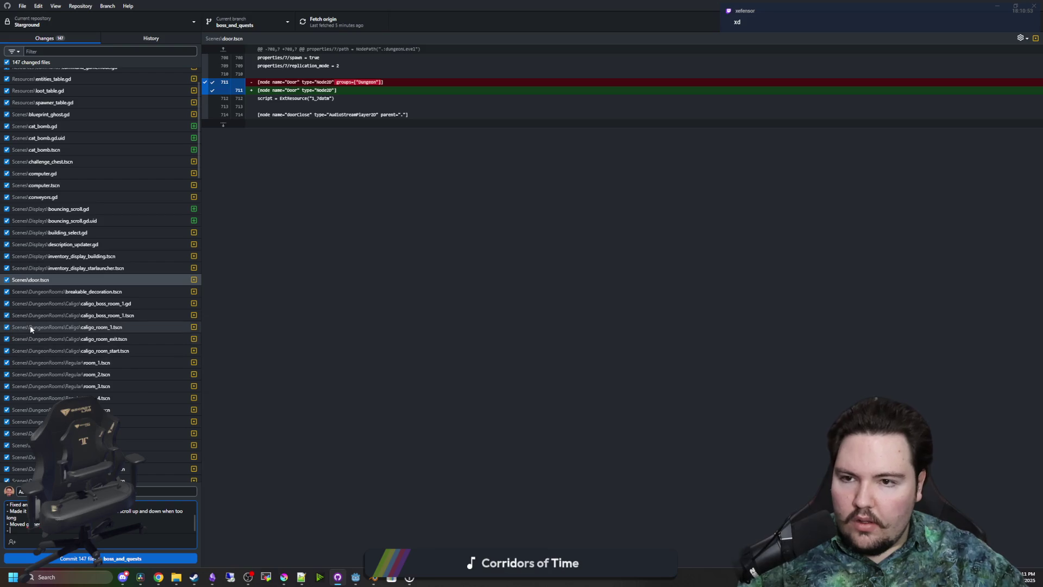
Review diffs for breakable_decoration, caligo_boss_room_1, caligo_room_1, room_1, room_start, special_room_chance and ancient_automaton
scroll(47, 319, down, 3)
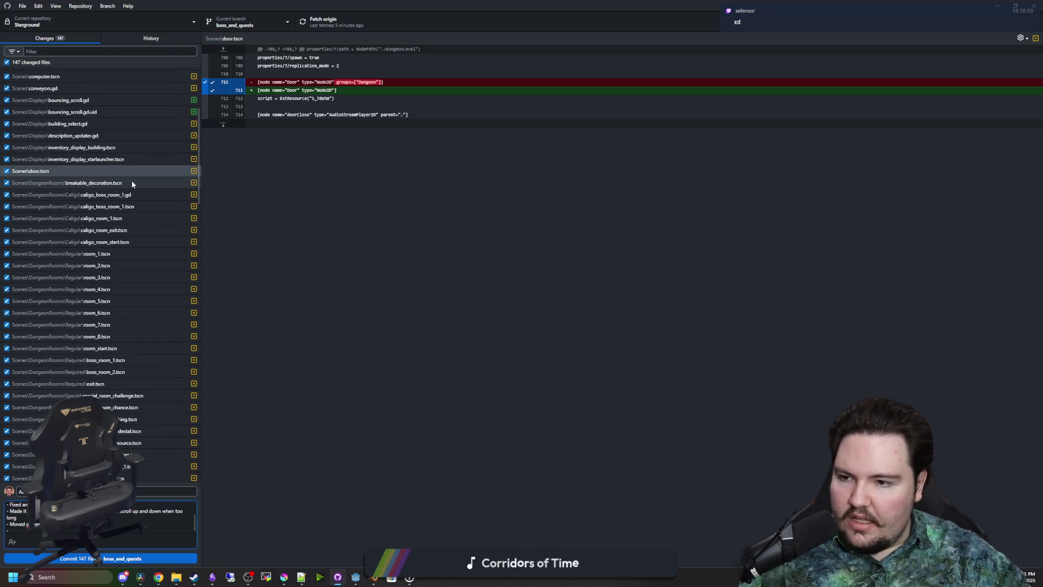
click(131, 182)
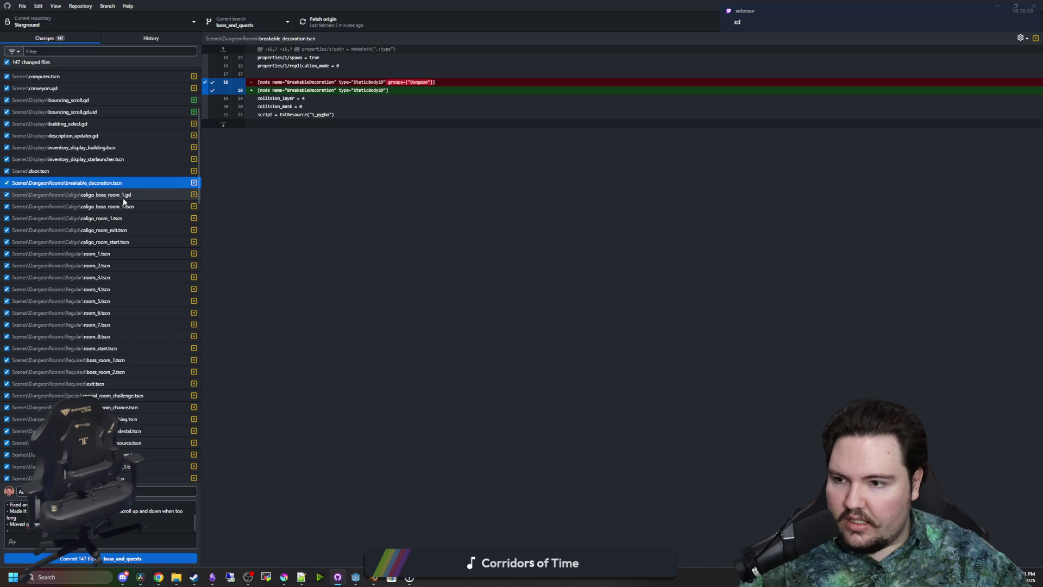
click(124, 197)
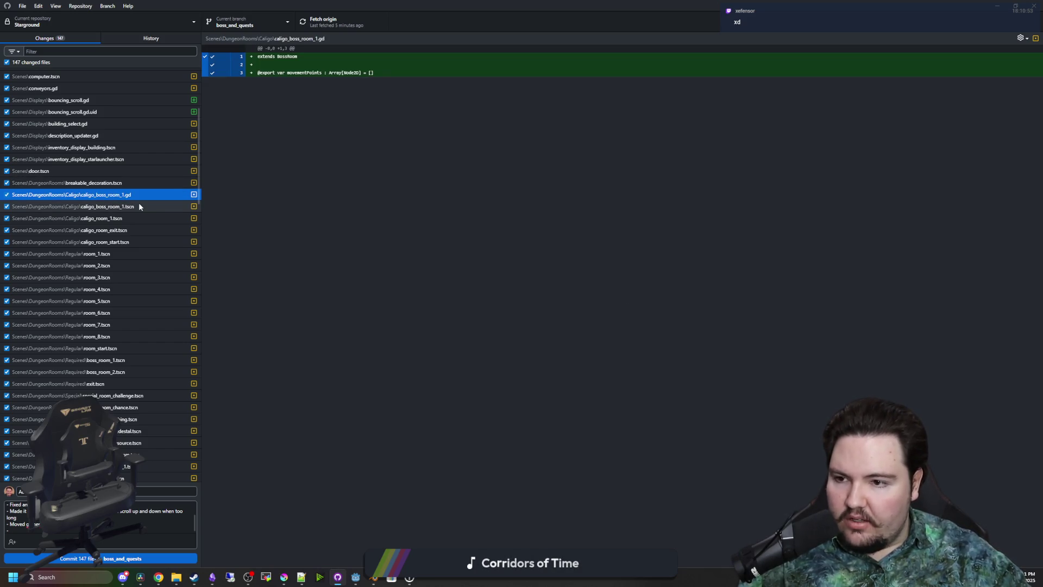
click(145, 218)
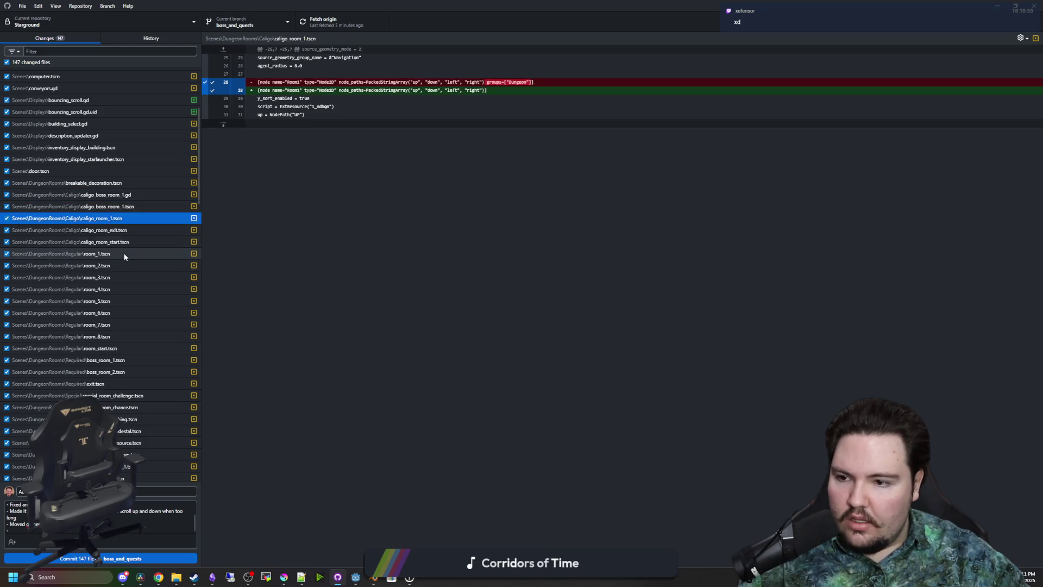
click(126, 254)
click(121, 348)
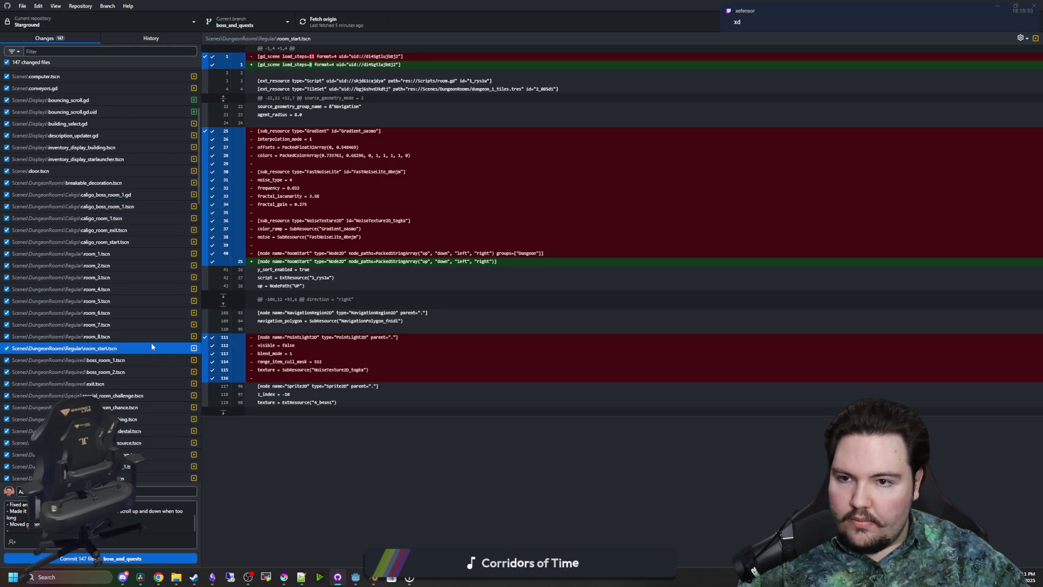
scroll(151, 342, down, 6)
click(129, 297)
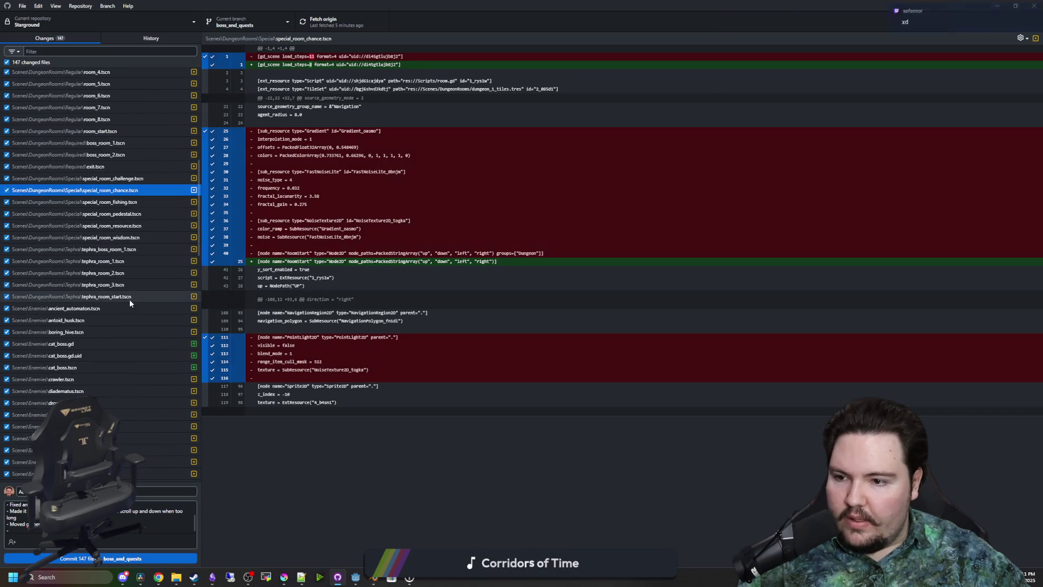
click(99, 309)
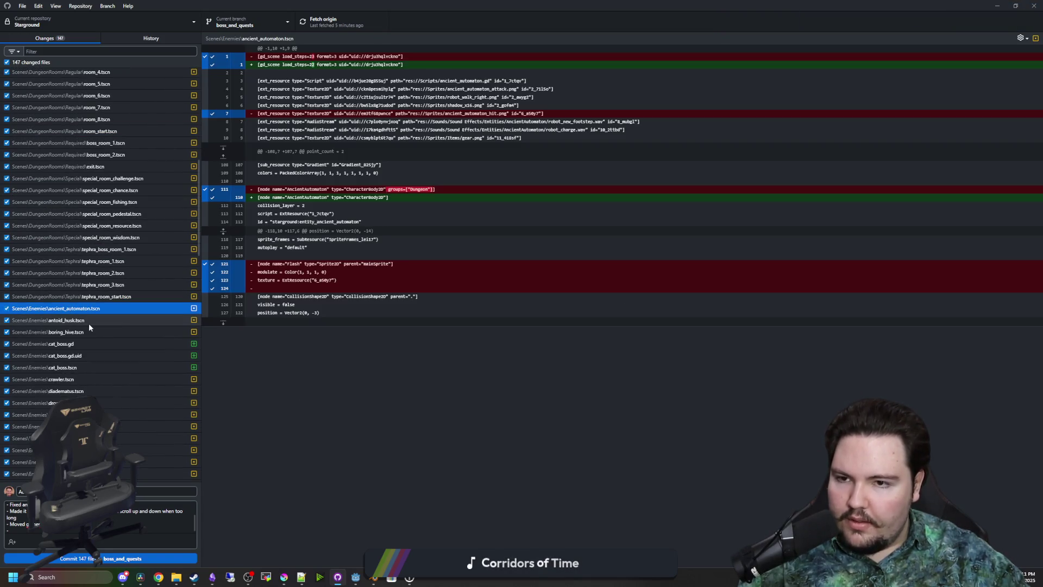
Check antoid_husk, cat_boss.gd and drog.gd changes, then add a bullet about fixing Drog
key(Down)
scroll(100, 312, down, 5)
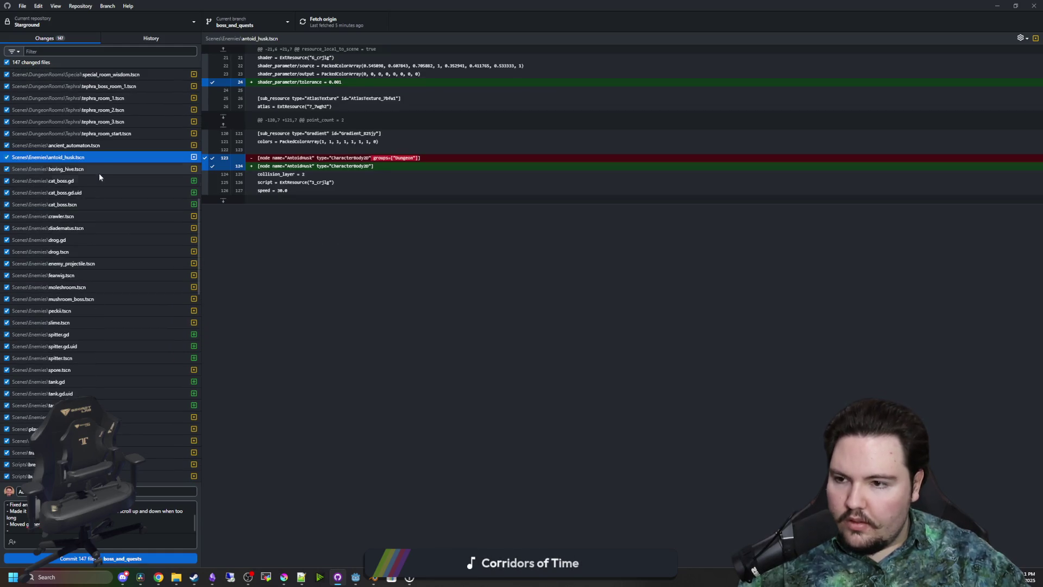
click(84, 182)
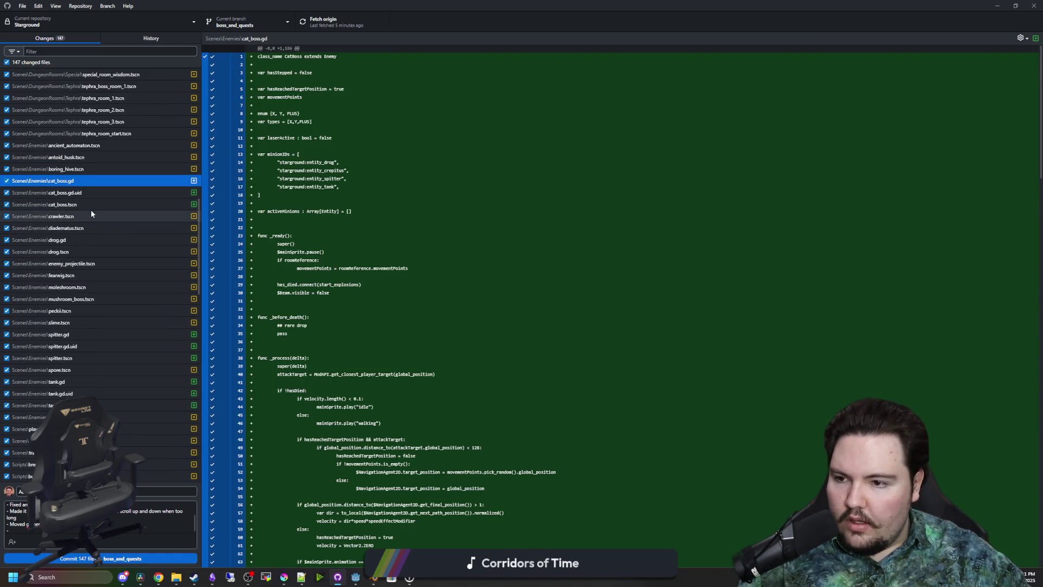
click(85, 237)
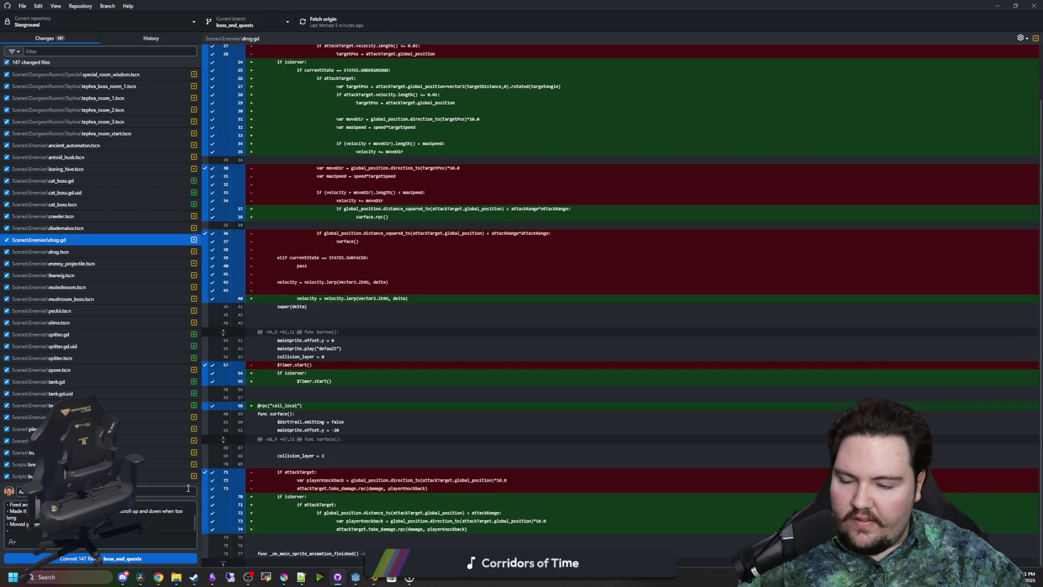
click(67, 531)
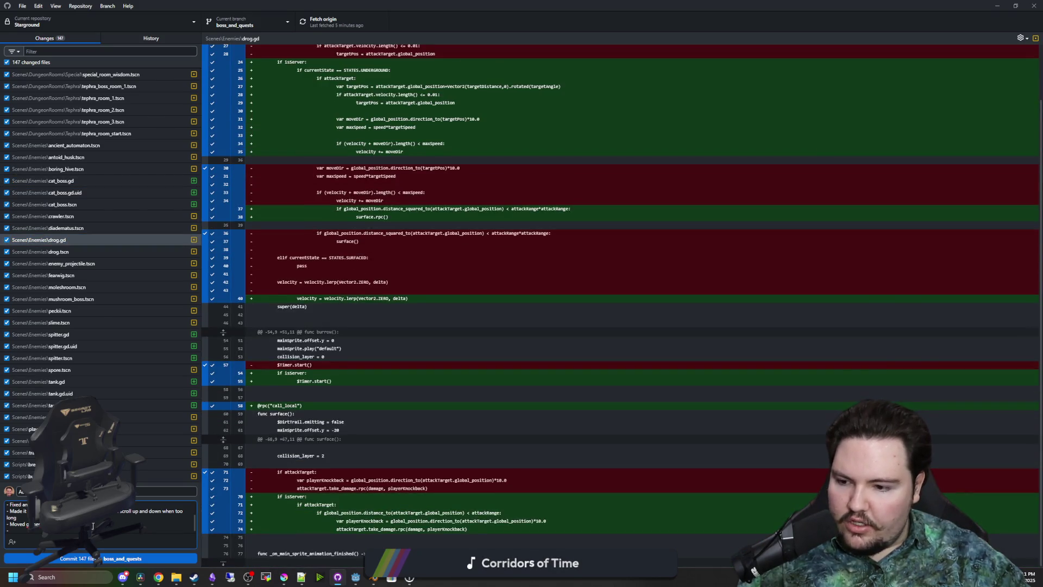
text(- Fixed)
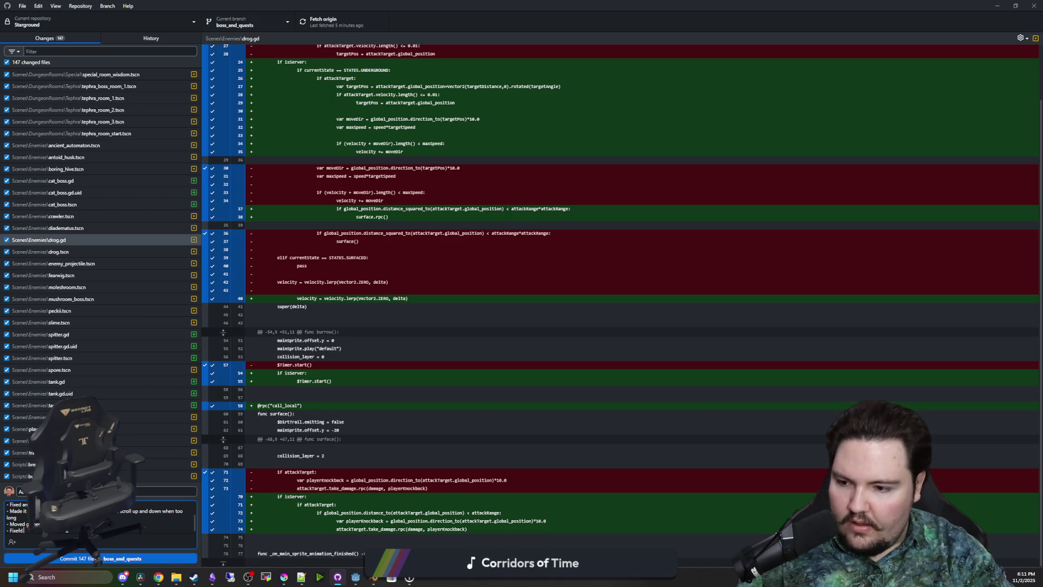
text(d att iss)
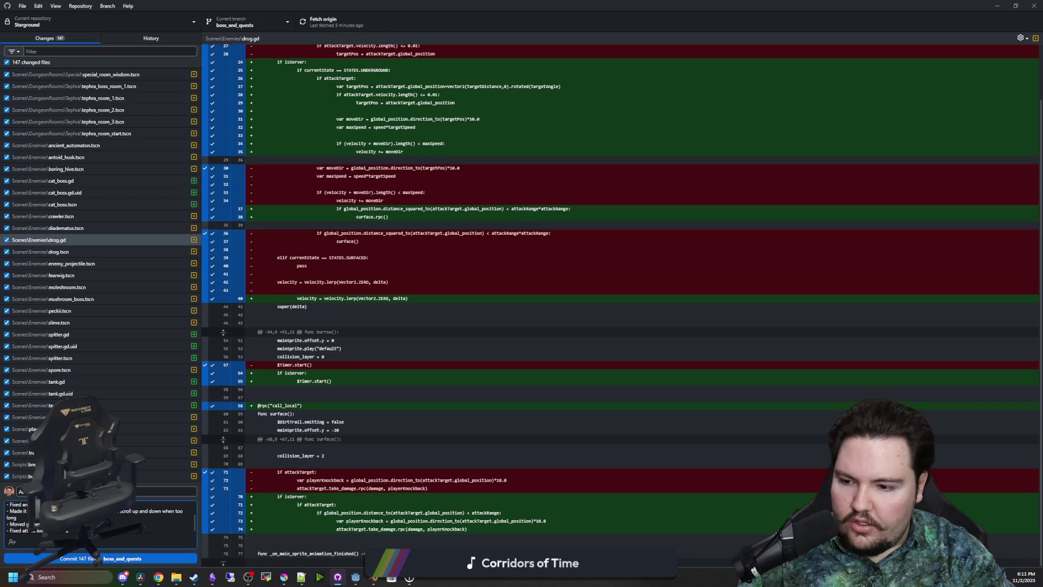
text( e Drog)
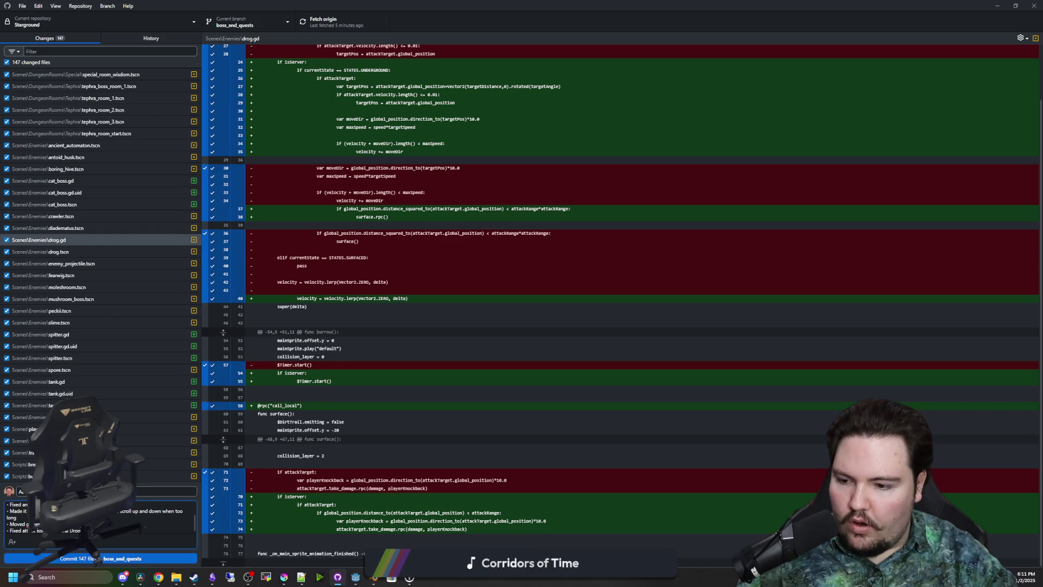
Review diffs of fearwig, peckii, spitter.gd, spore, player.tscn, breakable.gd, enemy.gd and player.gd
click(90, 274)
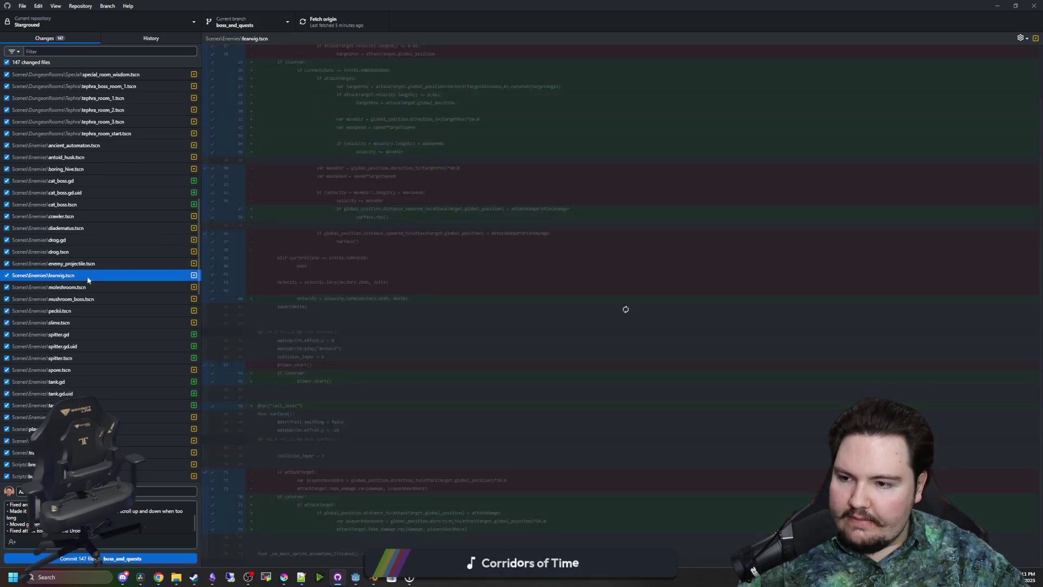
click(74, 311)
click(94, 335)
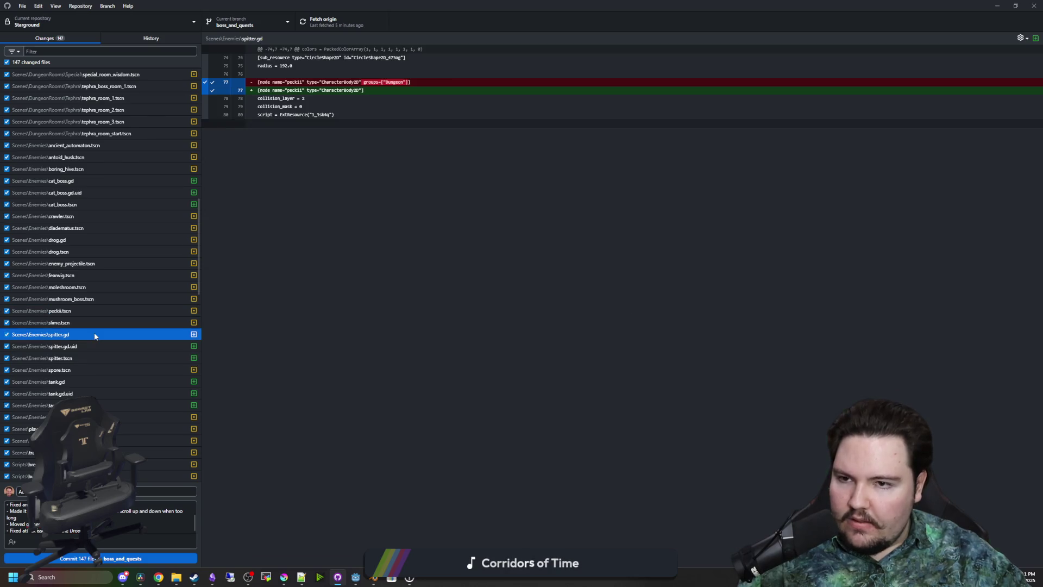
scroll(123, 321, down, 2)
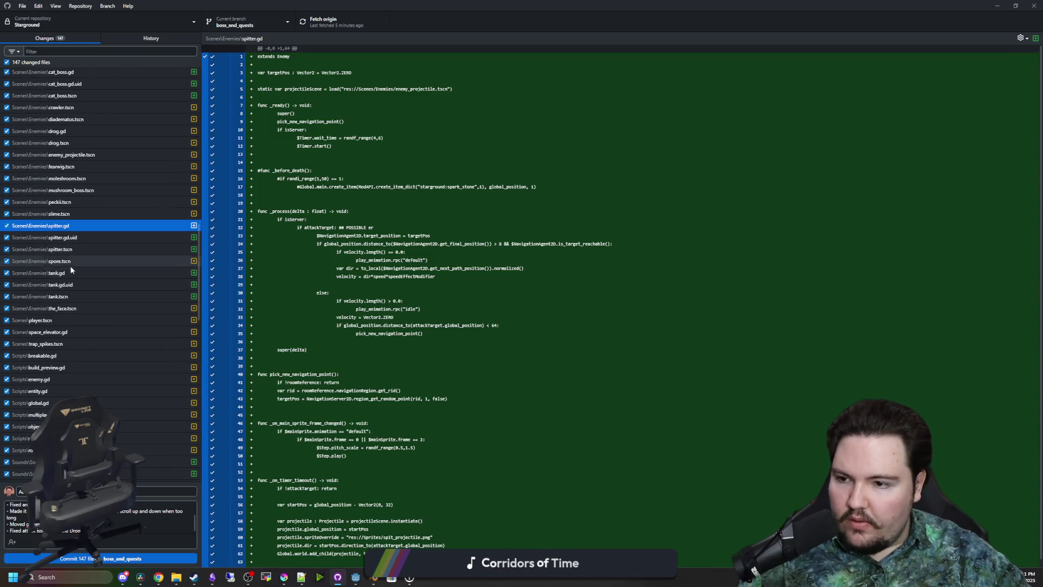
click(83, 260)
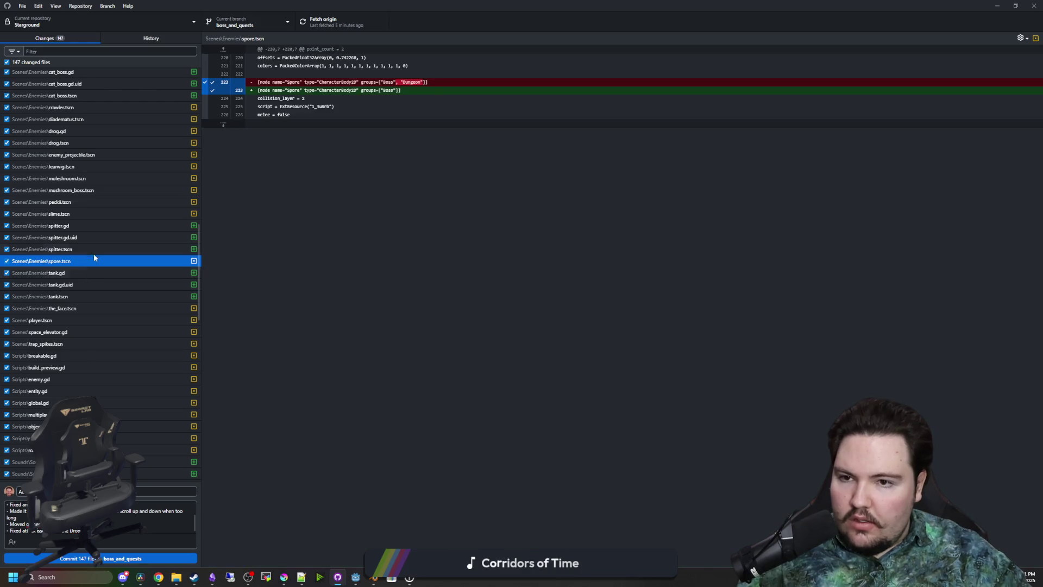
scroll(84, 287, down, 1)
click(79, 265)
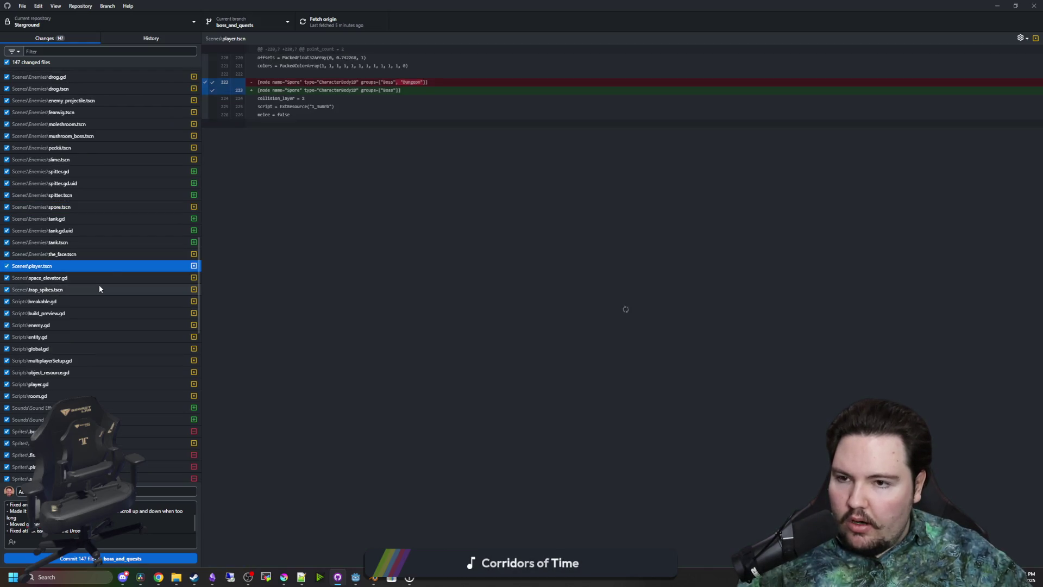
scroll(94, 285, down, 1)
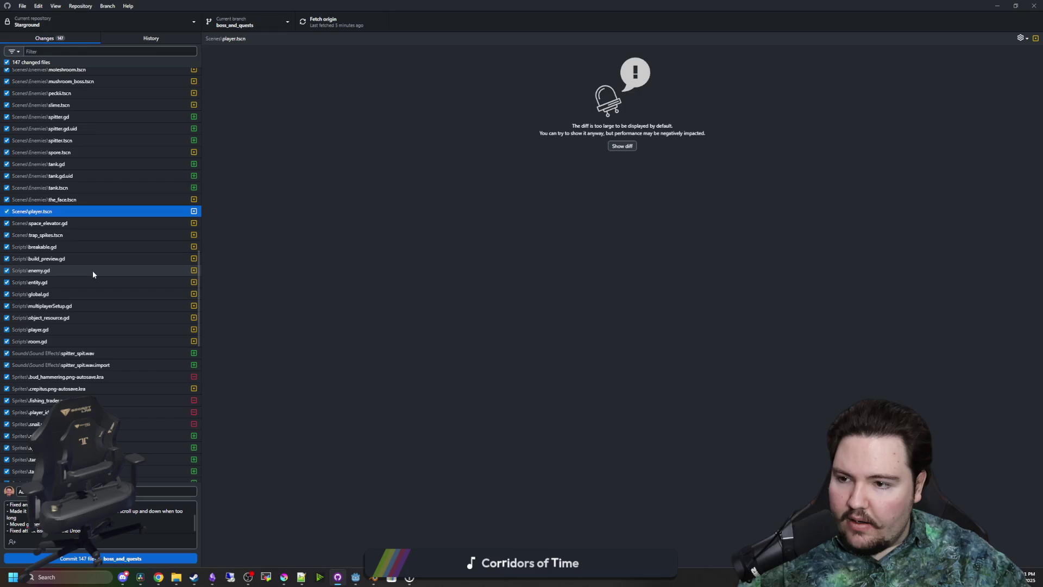
click(66, 243)
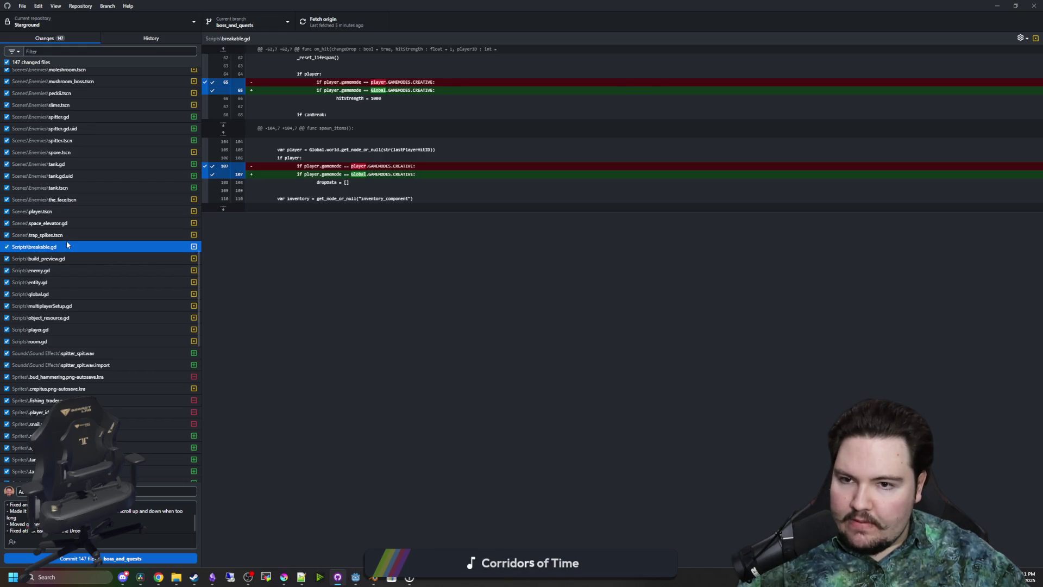
scroll(66, 240, down, 2)
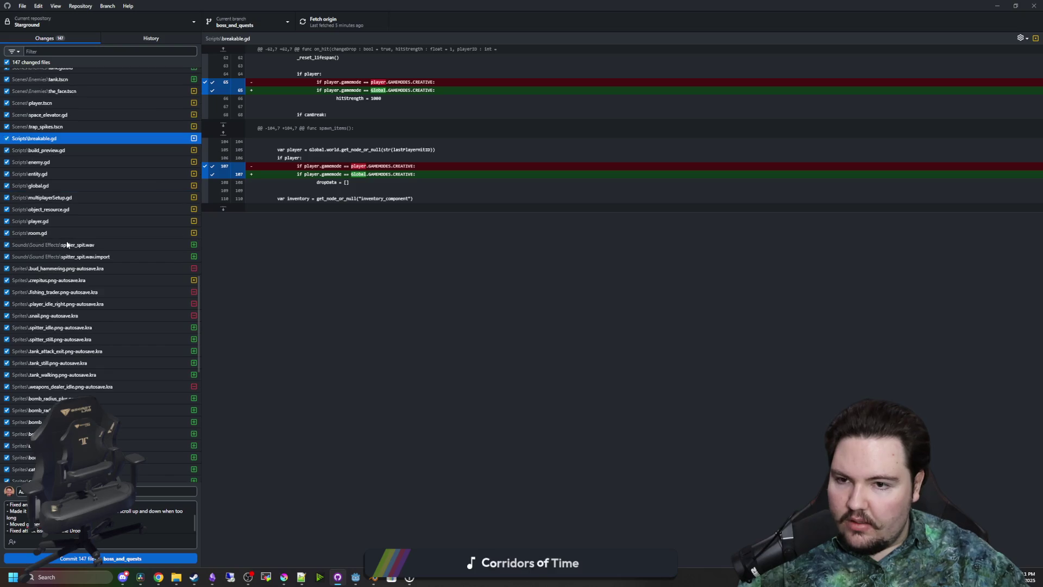
click(56, 162)
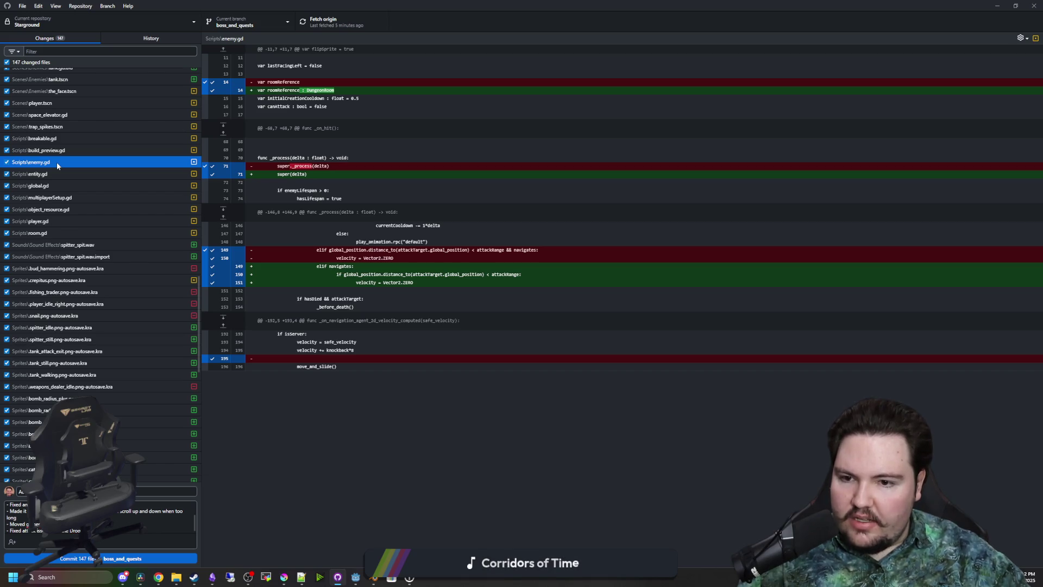
click(58, 222)
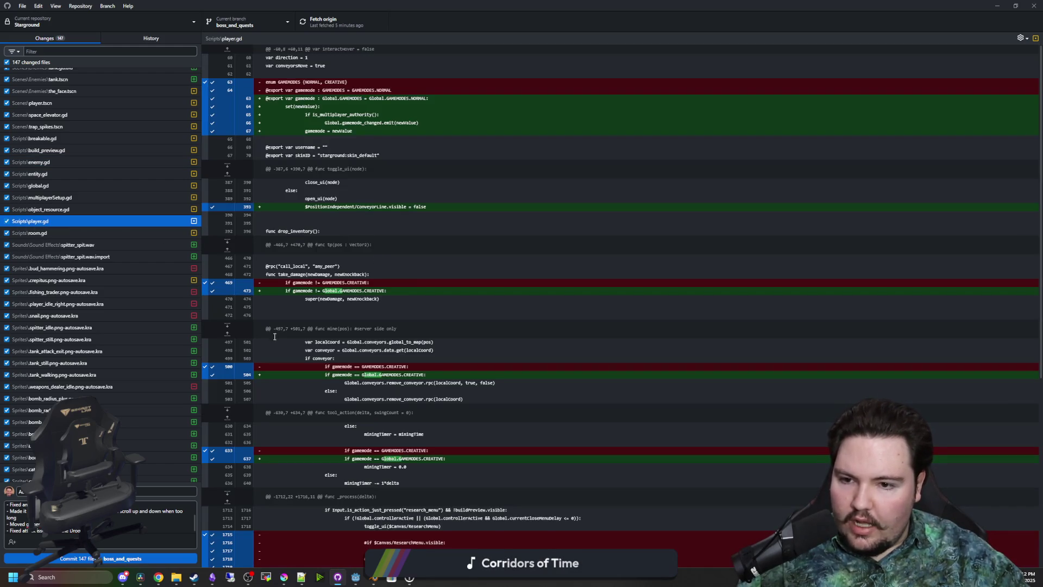
Add a bullet about fixing a bug when entering the build menu again
click(98, 530)
key(Return)
text(- )
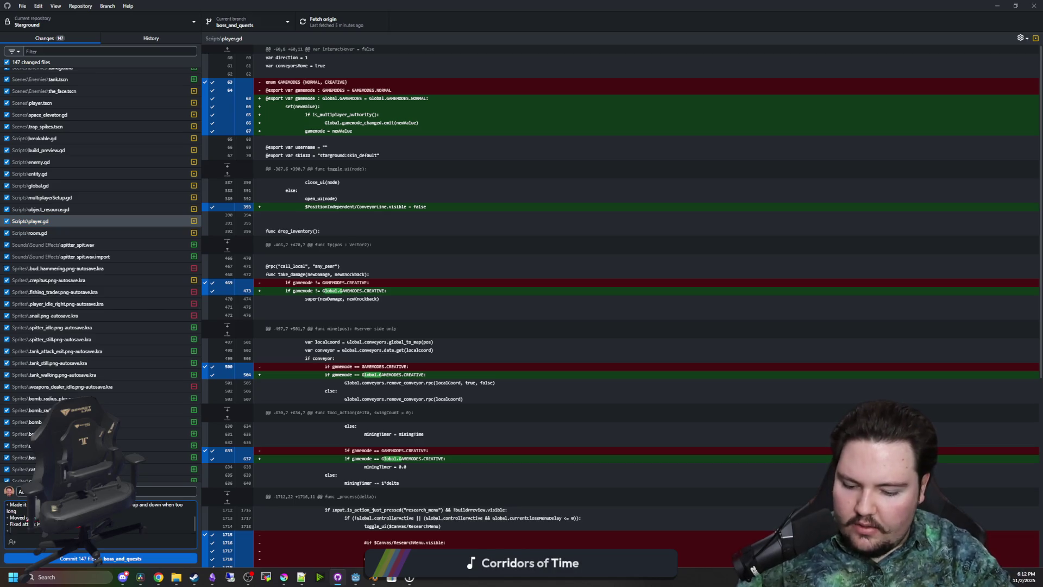
text(Fix)
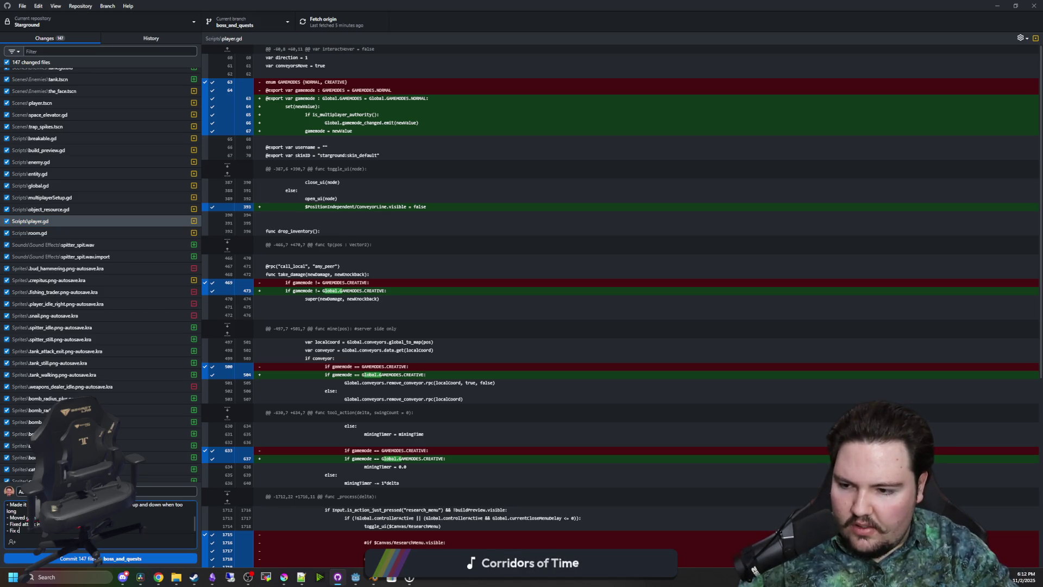
text( undergroun)
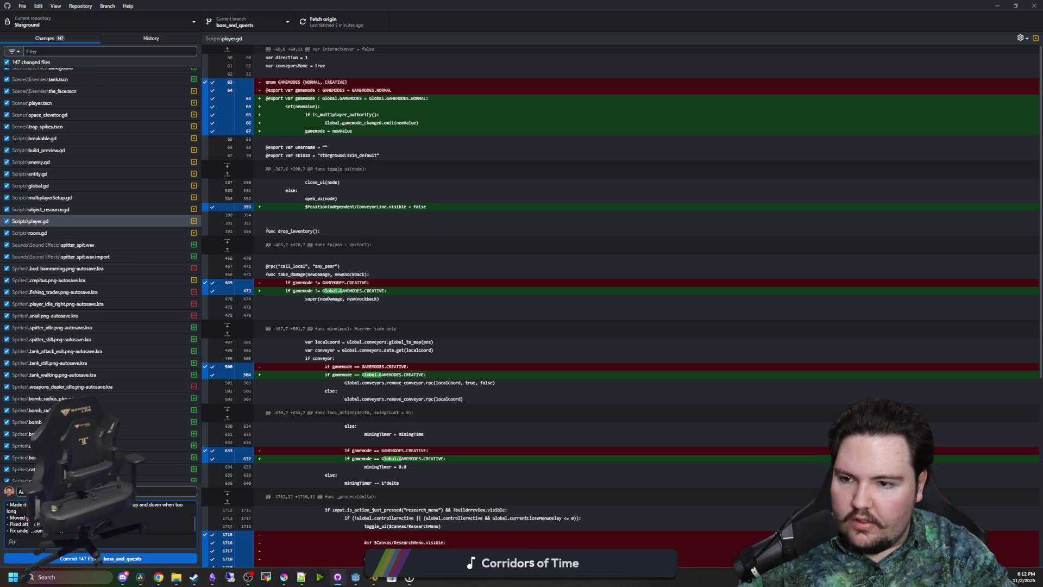
text(d)
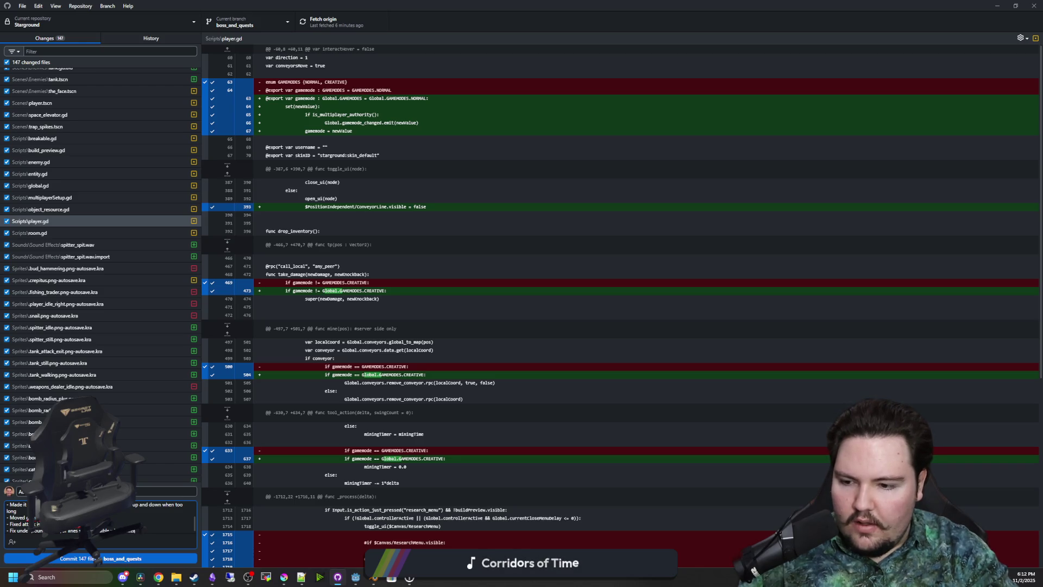
text(build menu again)
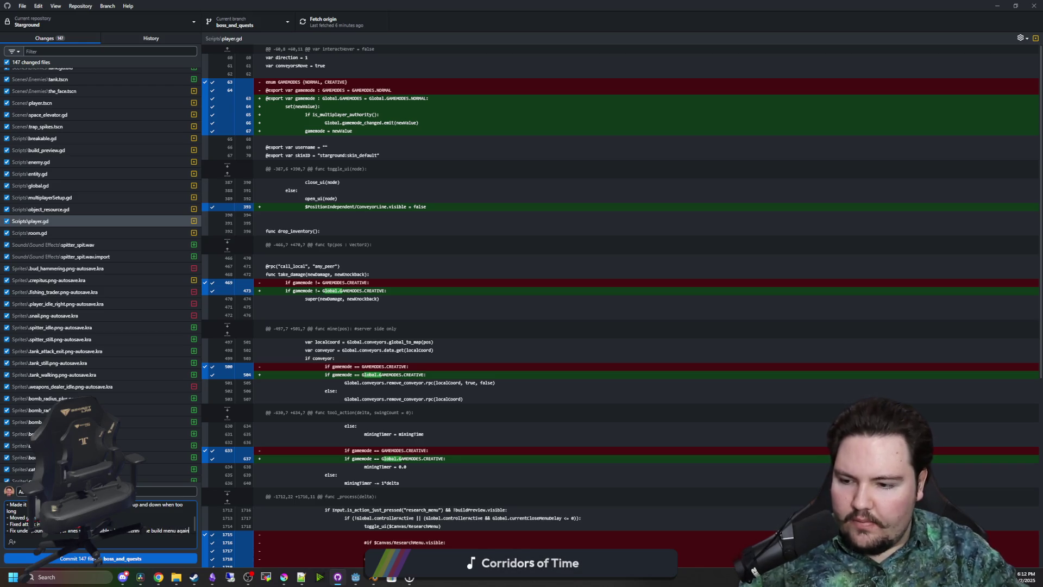
key(Return)
Review room.gd changes and add a bullet about the creative mode change
click(109, 234)
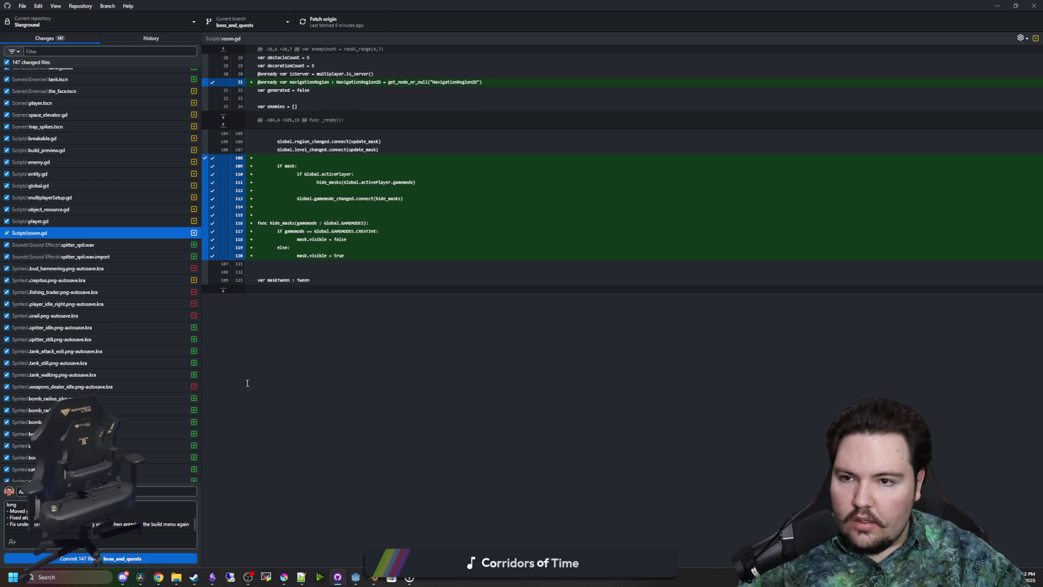
scroll(146, 392, down, 2)
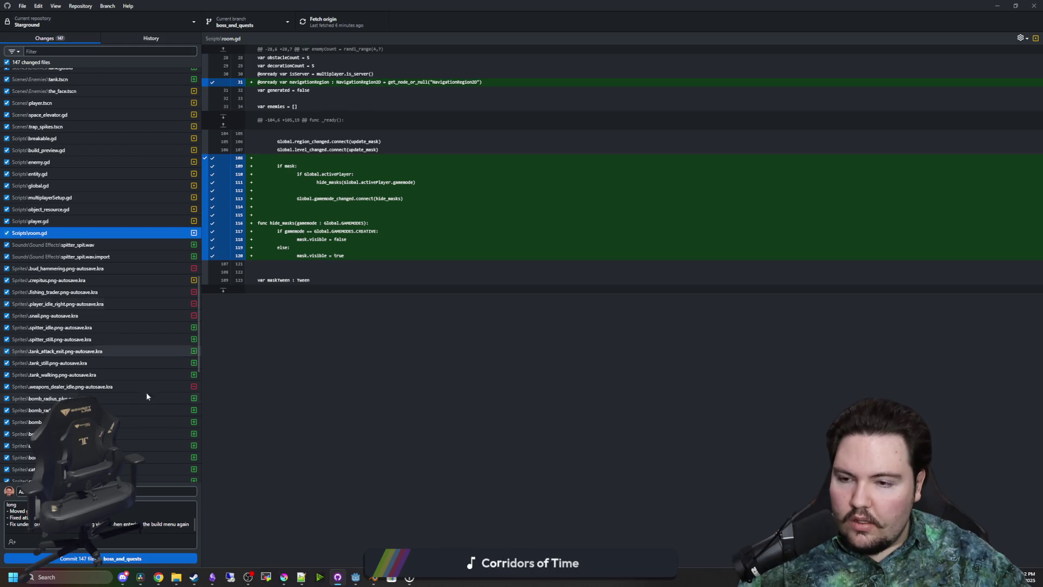
click(178, 505)
key(Return)
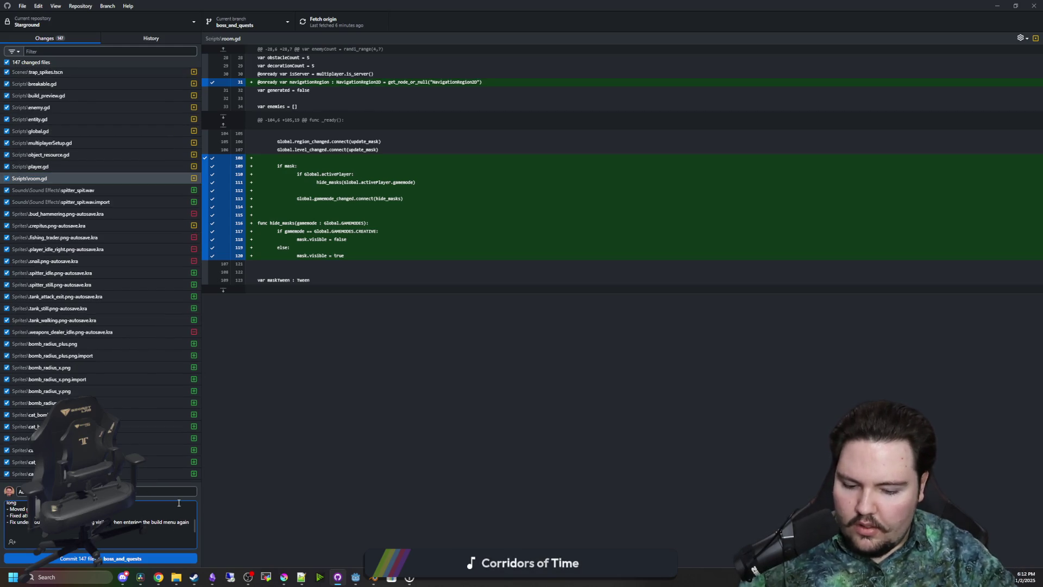
text(- Made it tur masks when)
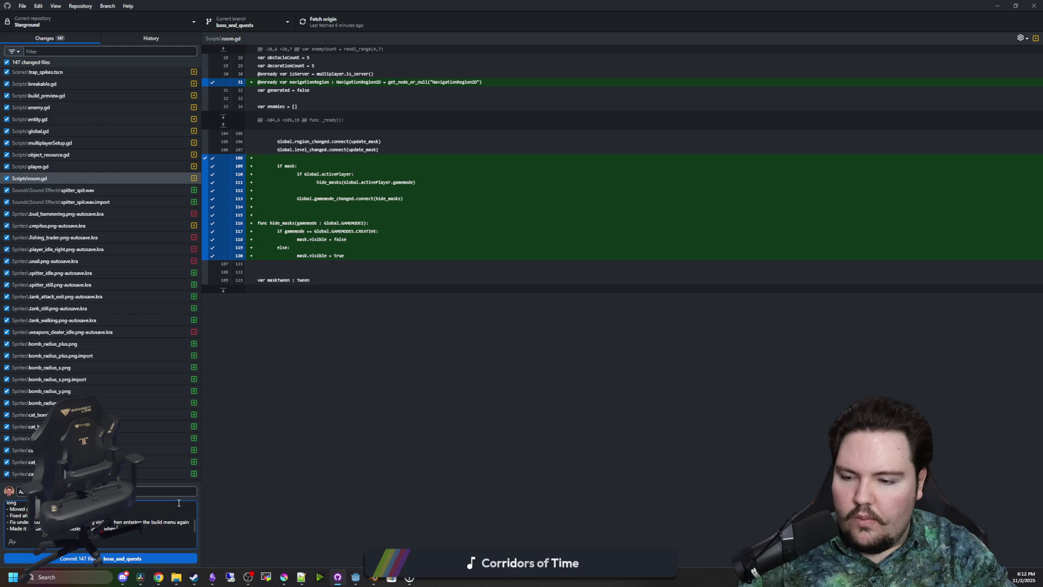
text(de)
key(Return)
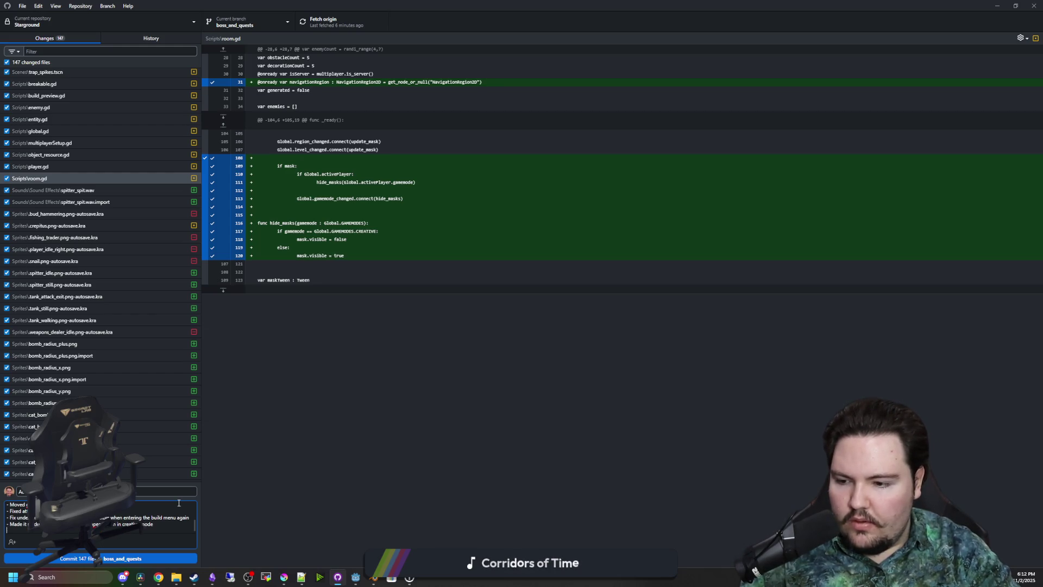
Check spitter_spit.wav, cat_bomb_cross.png.import, spitter_idle.png and ui_blur.gd, then delete the trailing blank line
click(99, 191)
click(103, 214)
scroll(100, 255, down, 3)
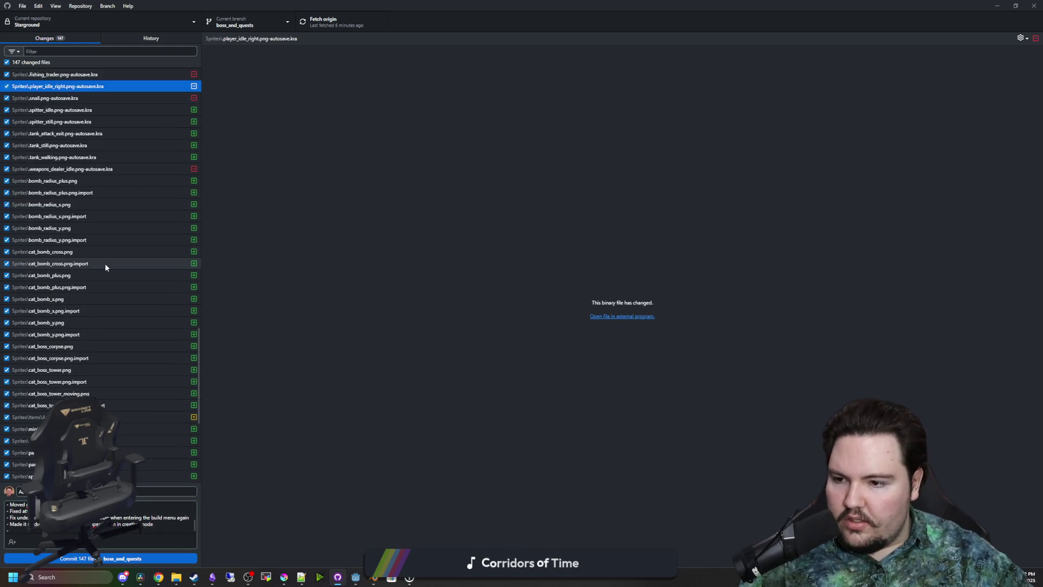
click(105, 266)
scroll(106, 283, down, 4)
click(109, 307)
scroll(107, 336, down, 1)
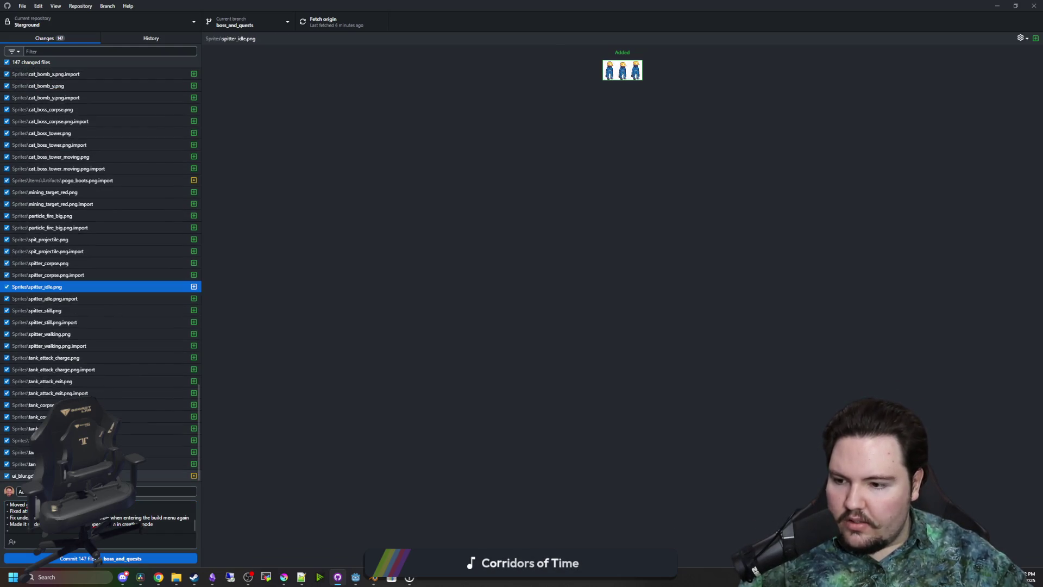
click(87, 476)
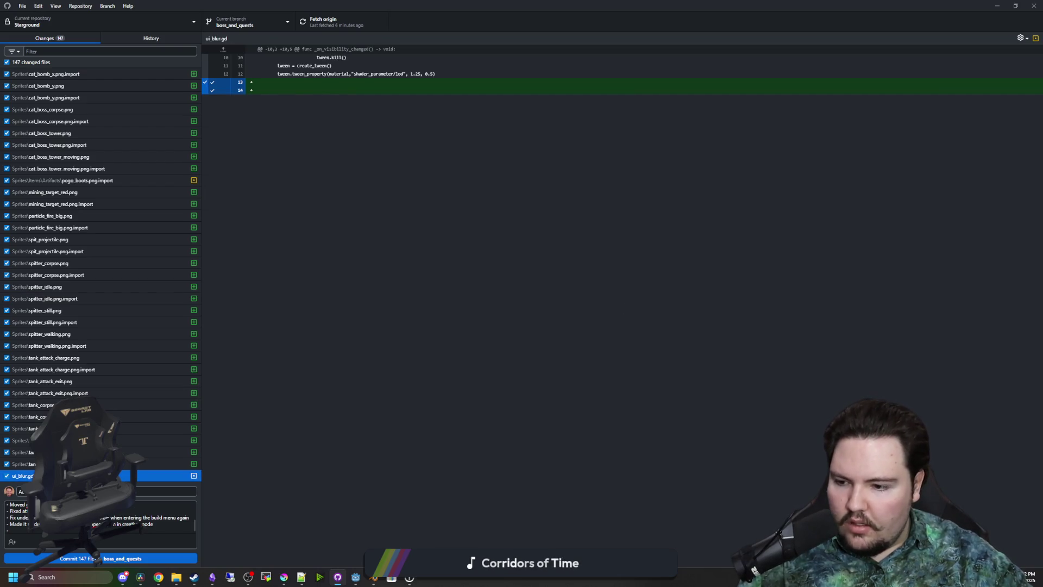
click(42, 530)
key(BackSpace)
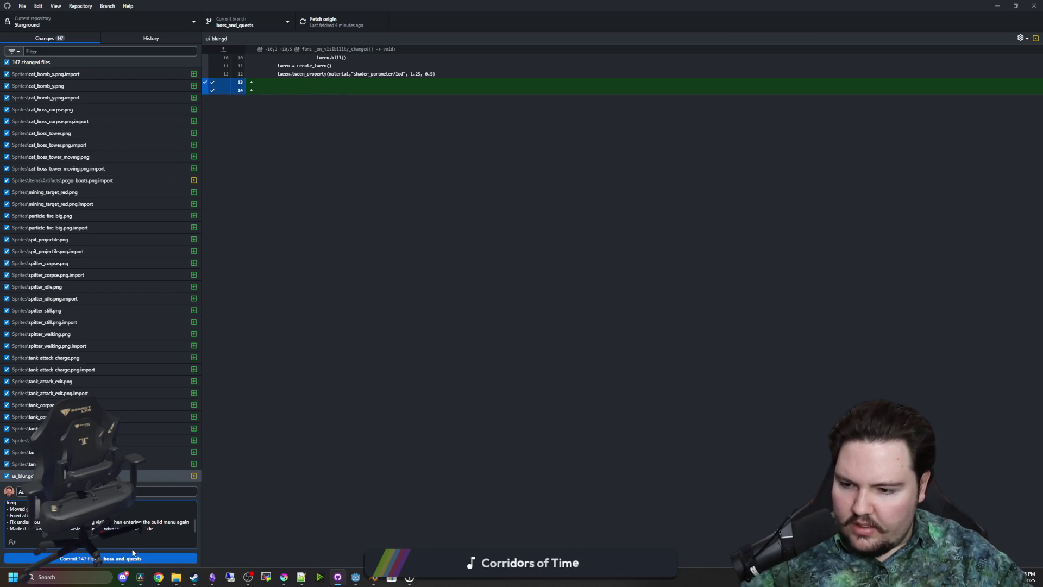
Commit all 147 files to boss_and_quests, push, and bring up the Starground GitHub page
click(130, 559)
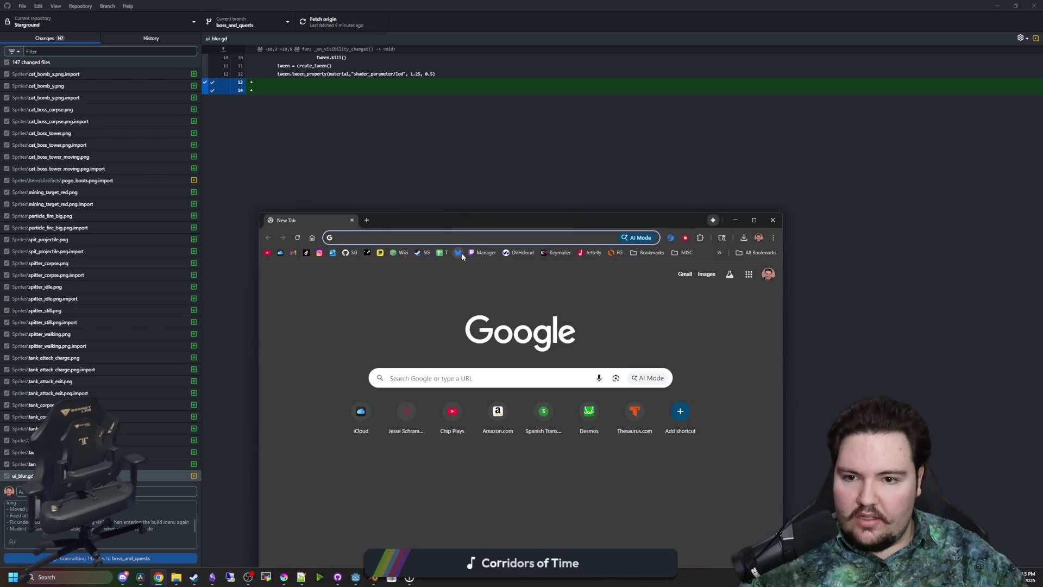
click(348, 253)
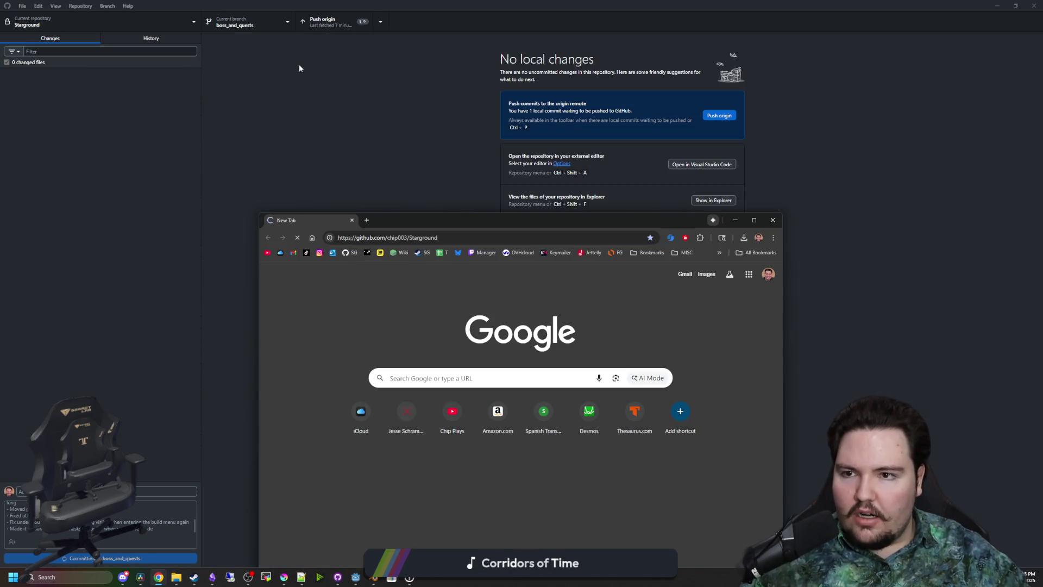
click(291, 73)
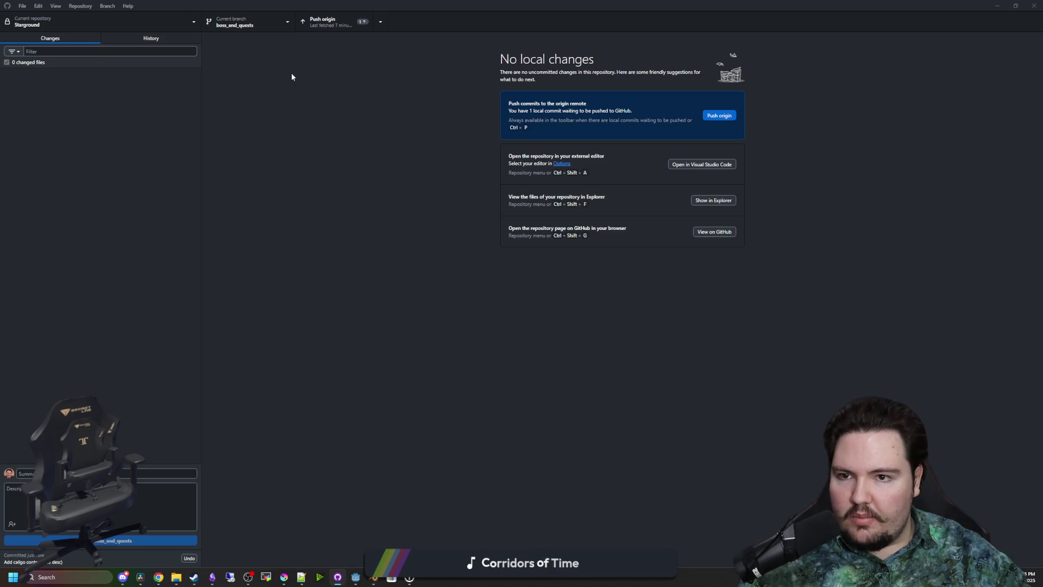
click(334, 21)
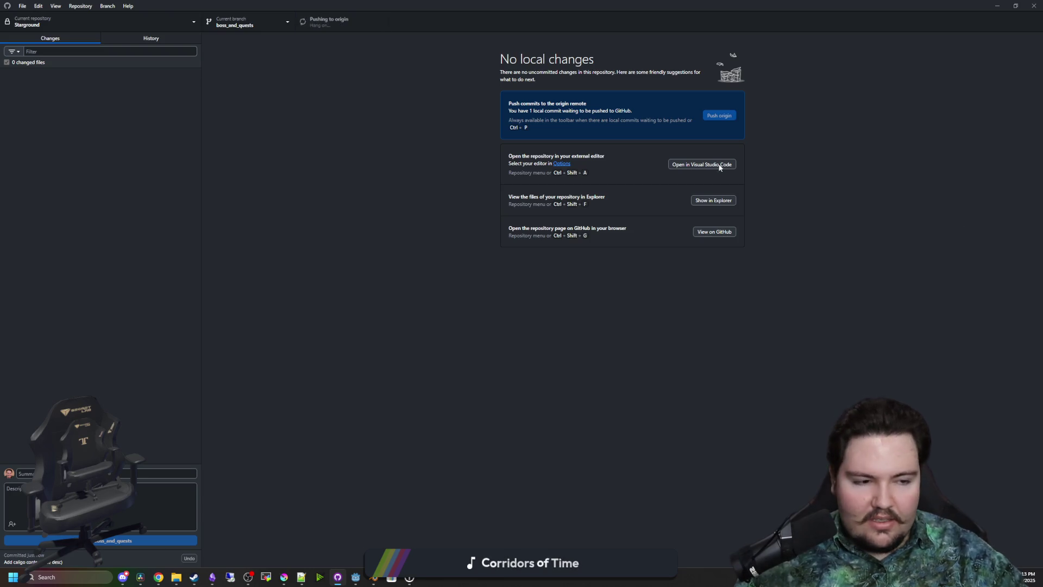
mouse_move(158, 577)
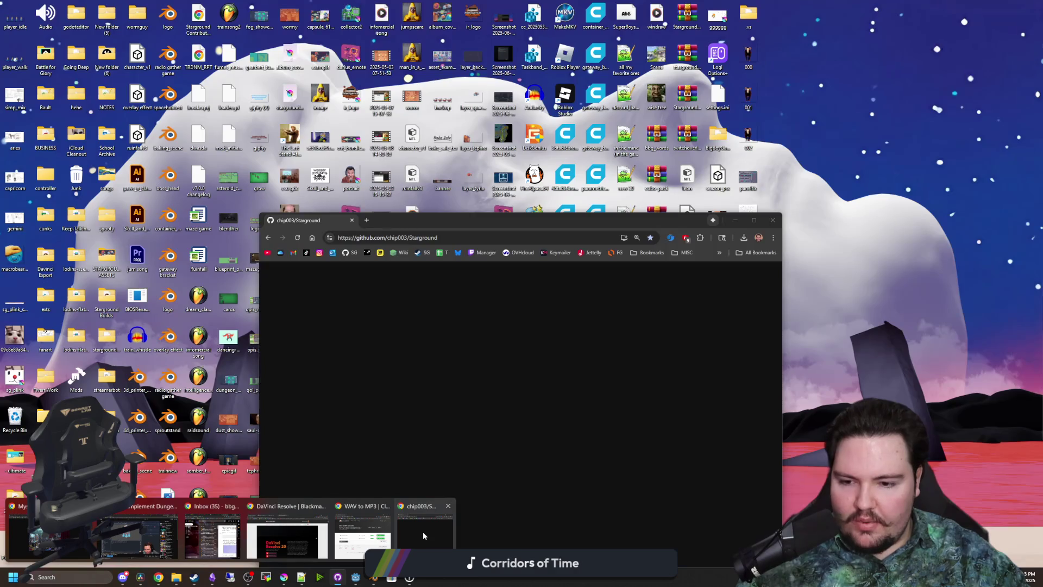
click(423, 537)
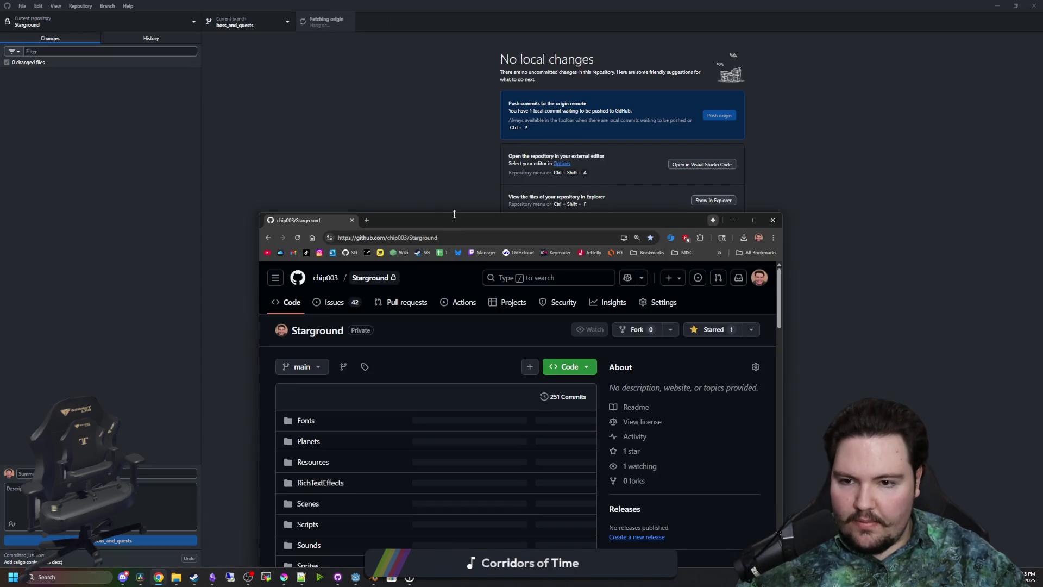
mouse_move(454, 214)
mouse_down()
mouse_move(521, 159)
mouse_move(576, 86)
mouse_up()
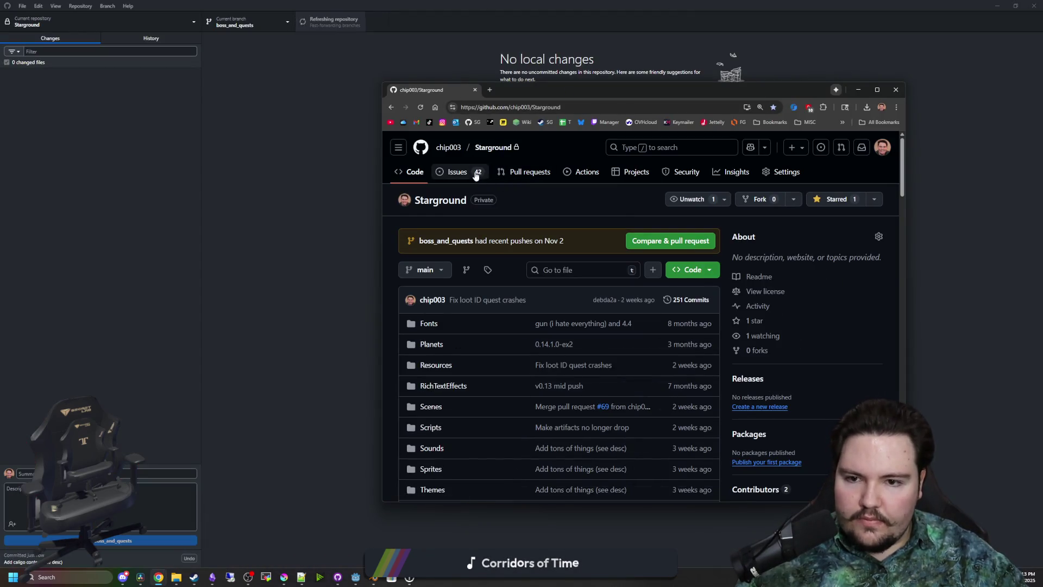
Open the Compare & pull request page full-screen and scroll through the diffs
click(662, 247)
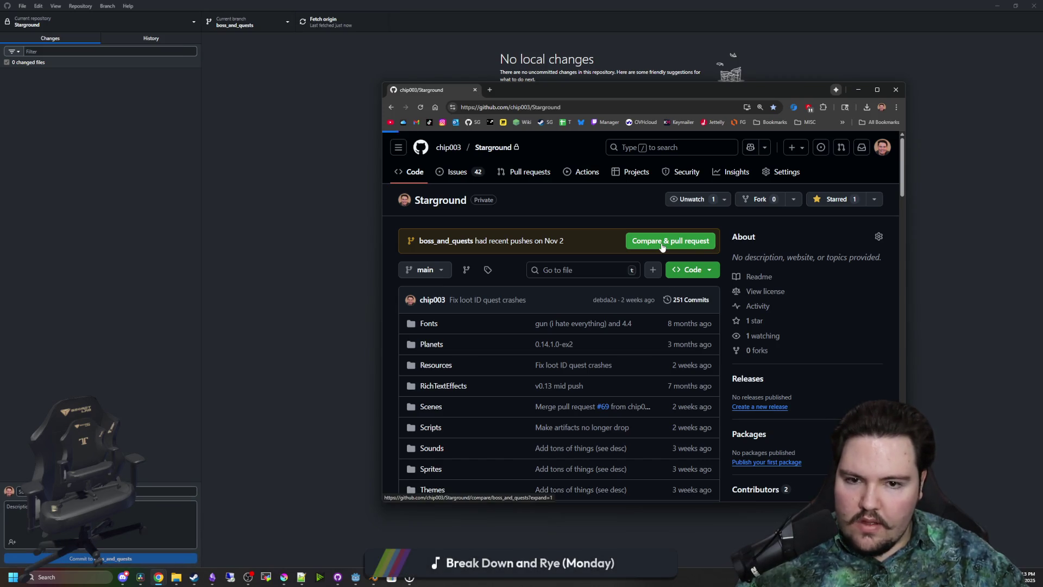
drag(668, 90, 547, 2)
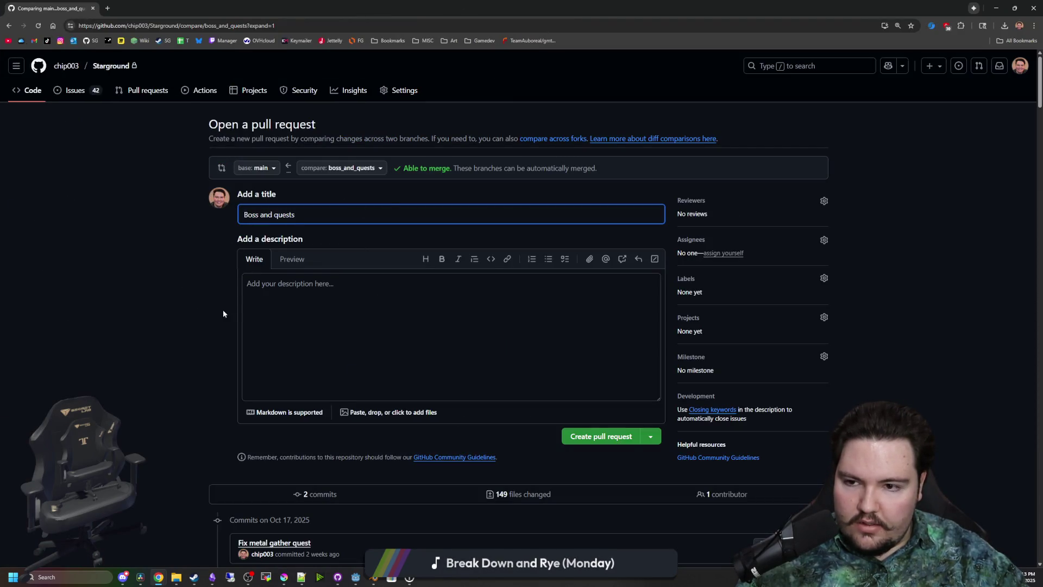
scroll(243, 276, down, 5)
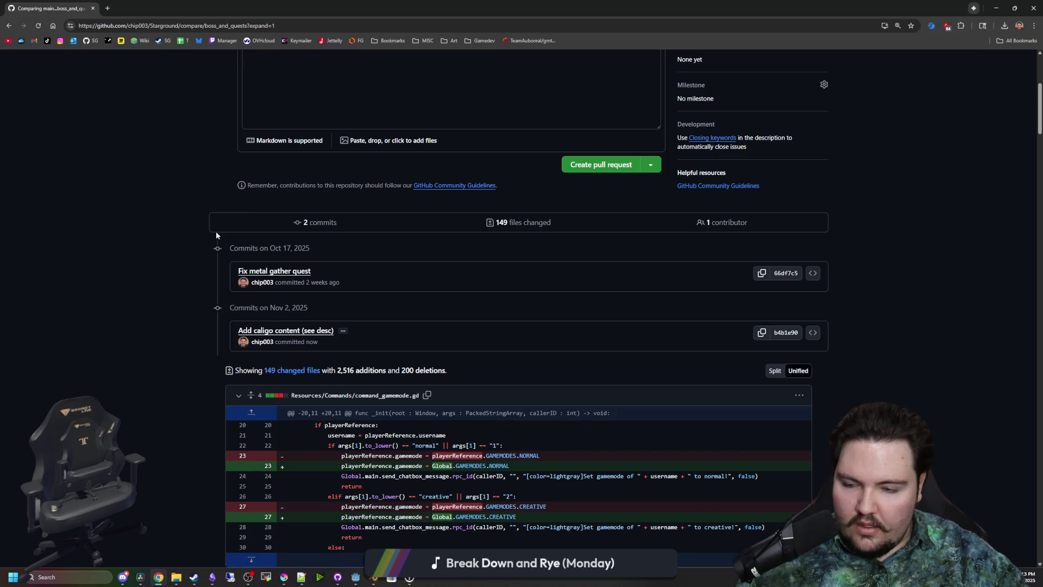
scroll(216, 235, down, 4)
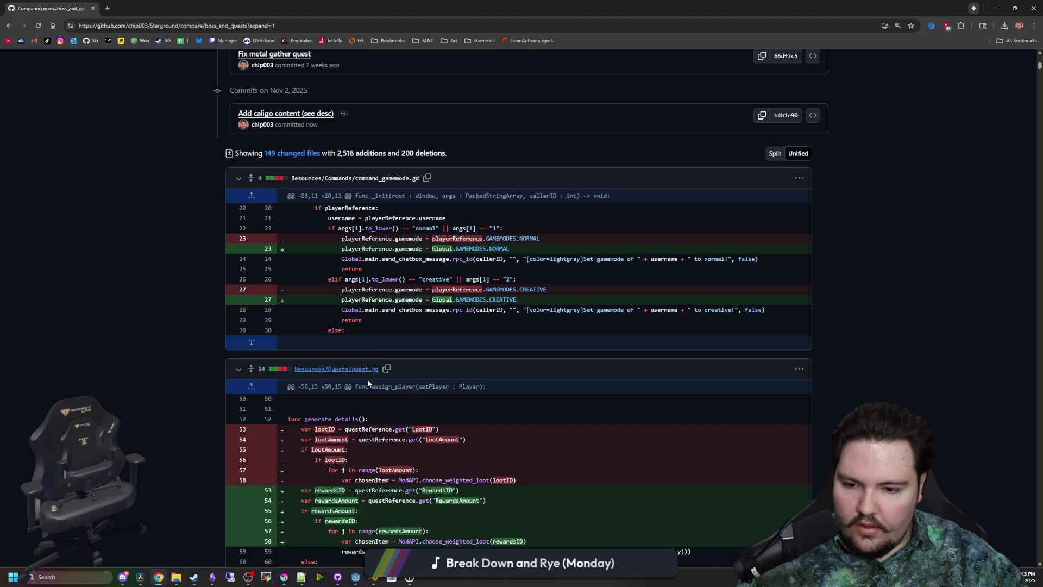
scroll(367, 382, up, 9)
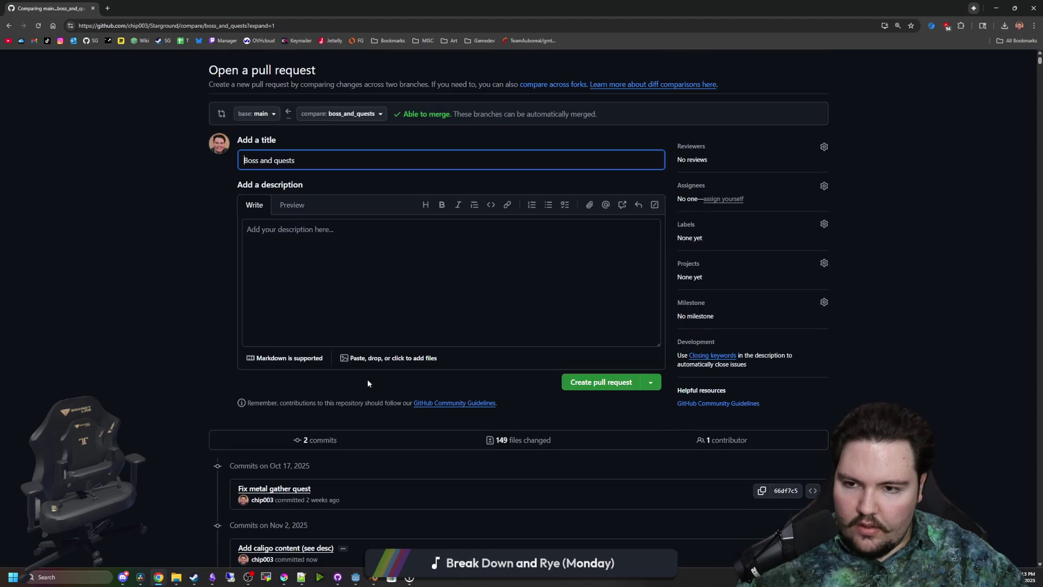
scroll(288, 282, down, 2)
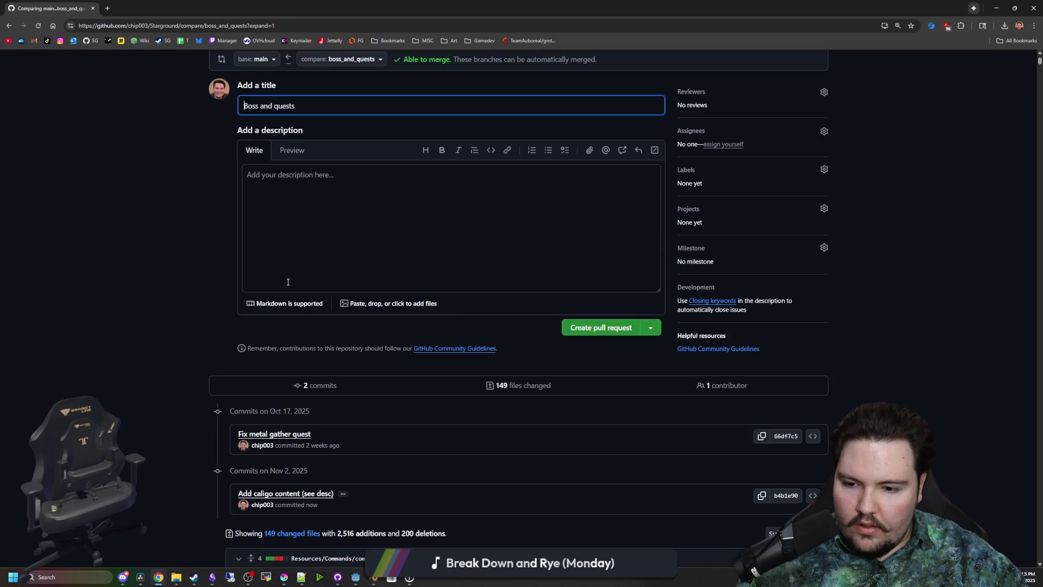
scroll(336, 387, down, 20)
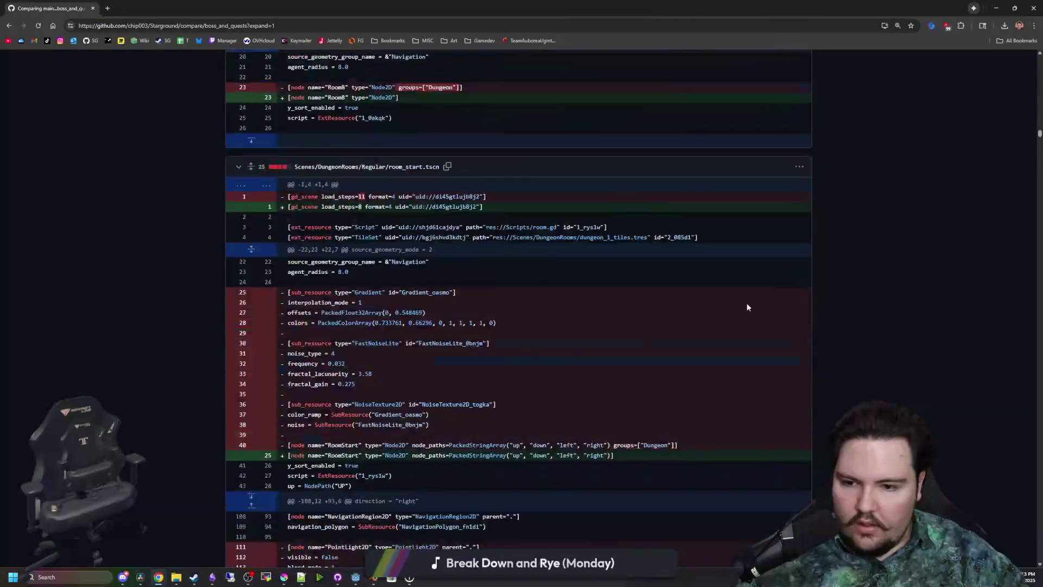
key(Home)
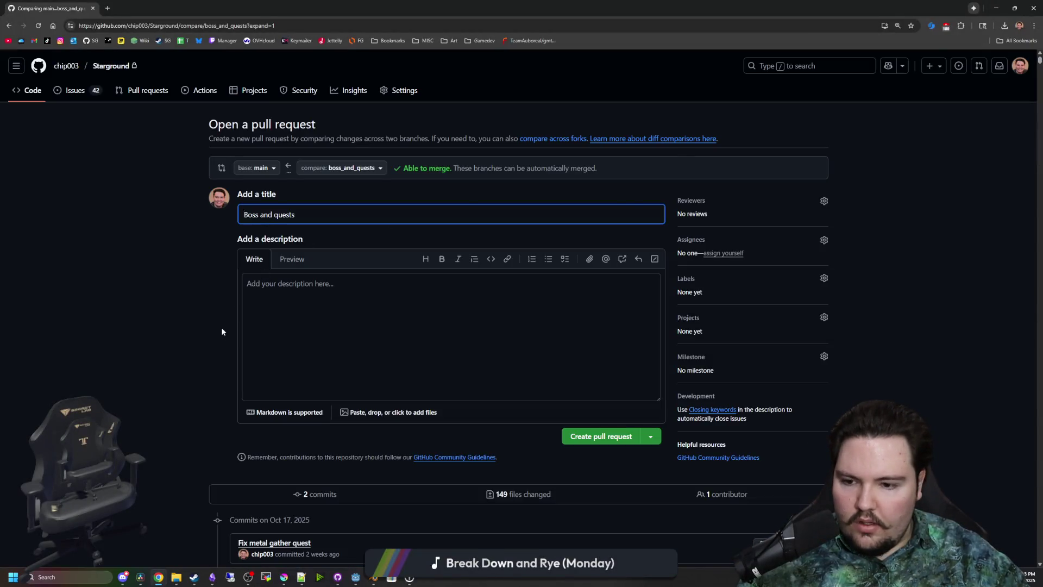
scroll(298, 389, down, 2)
scroll(297, 390, down, 1)
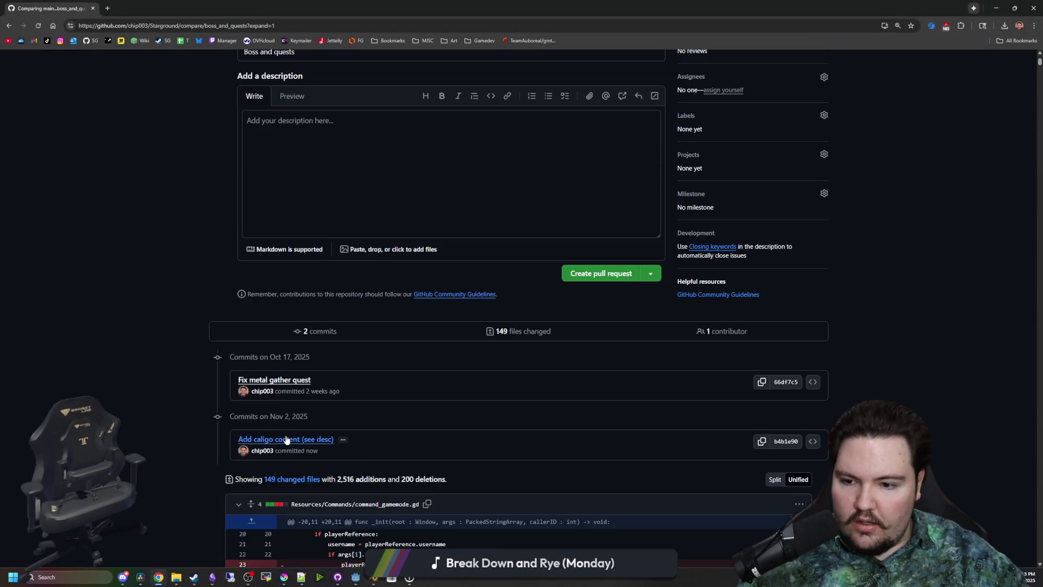
Inspect the Fix metal gather quest commit and its mod_api.gd changes, then return to the comparison
click(283, 384)
scroll(174, 354, down, 10)
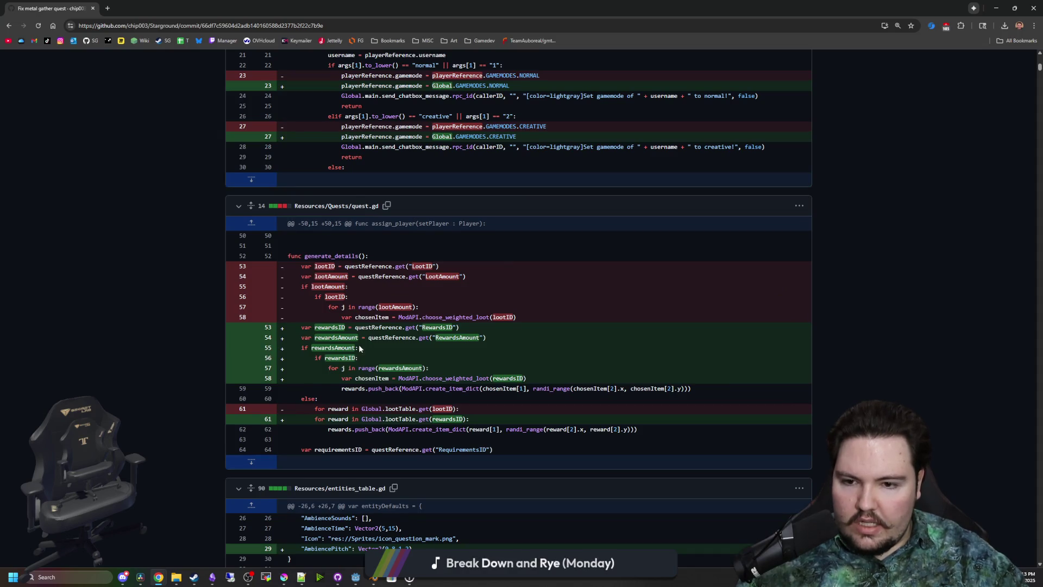
scroll(385, 347, down, 3)
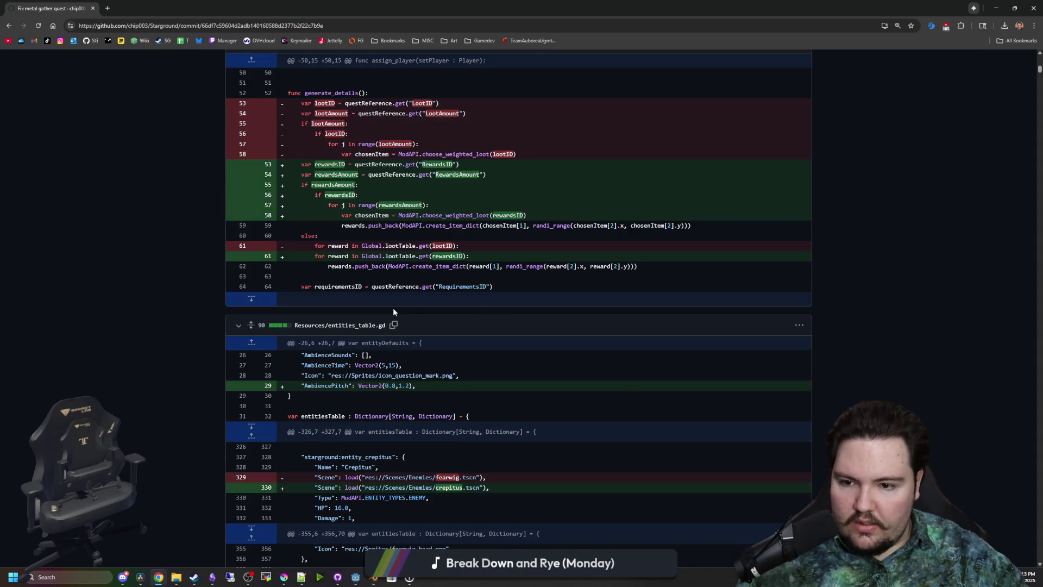
key(alt+Left)
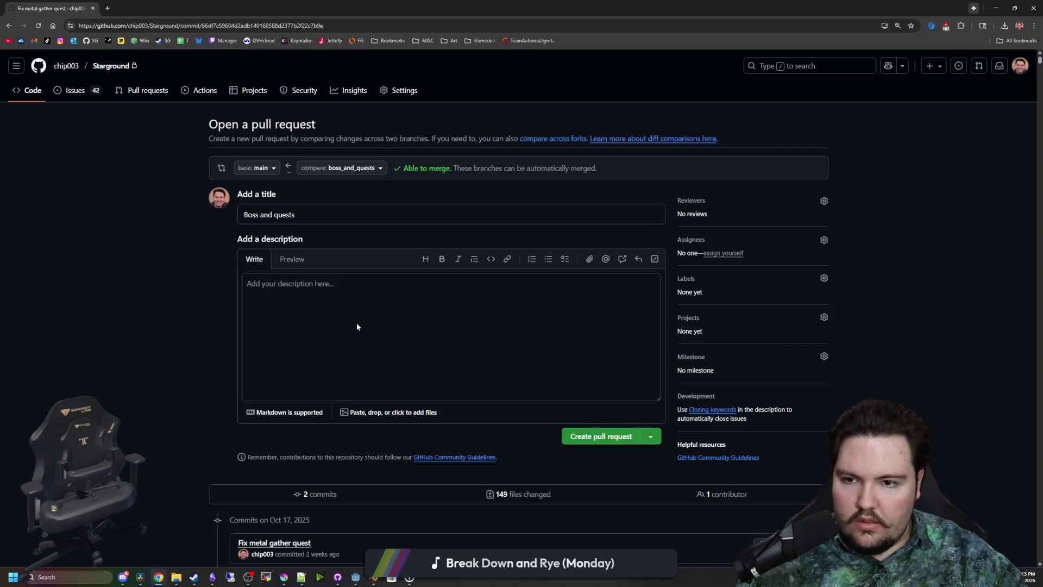
scroll(356, 326, down, 4)
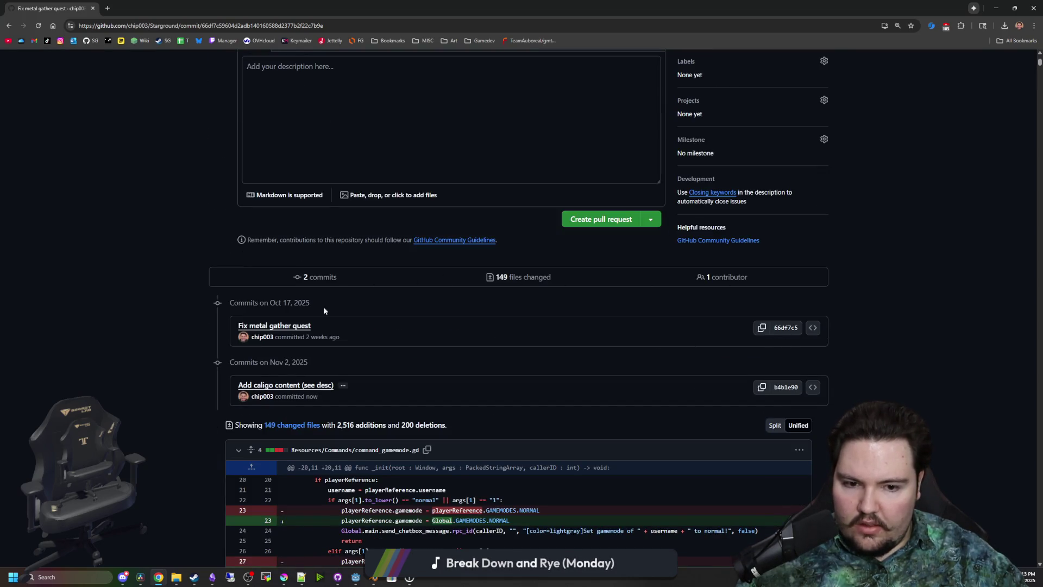
scroll(259, 404, up, 4)
scroll(259, 404, down, 3)
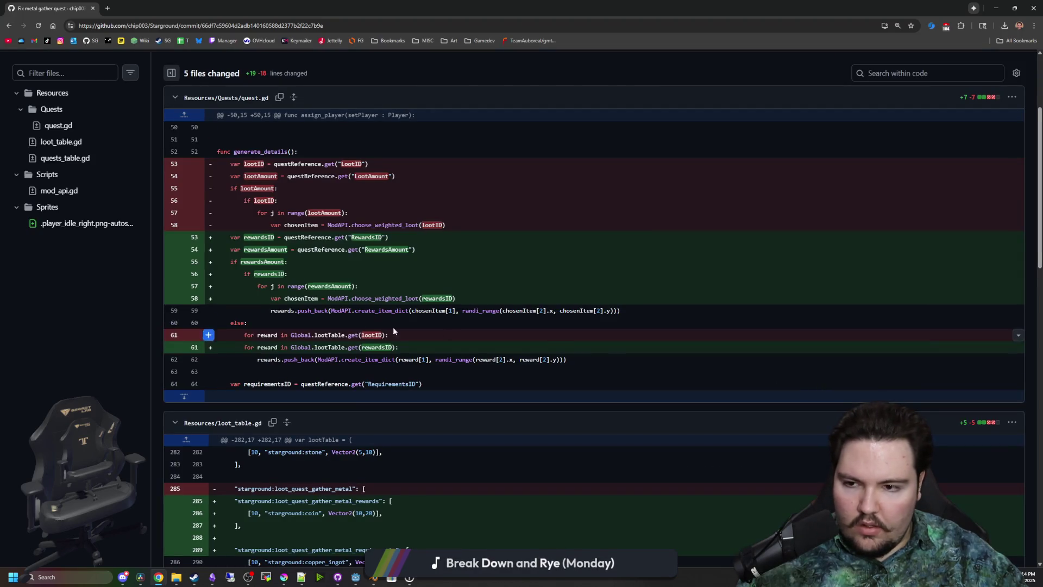
click(68, 193)
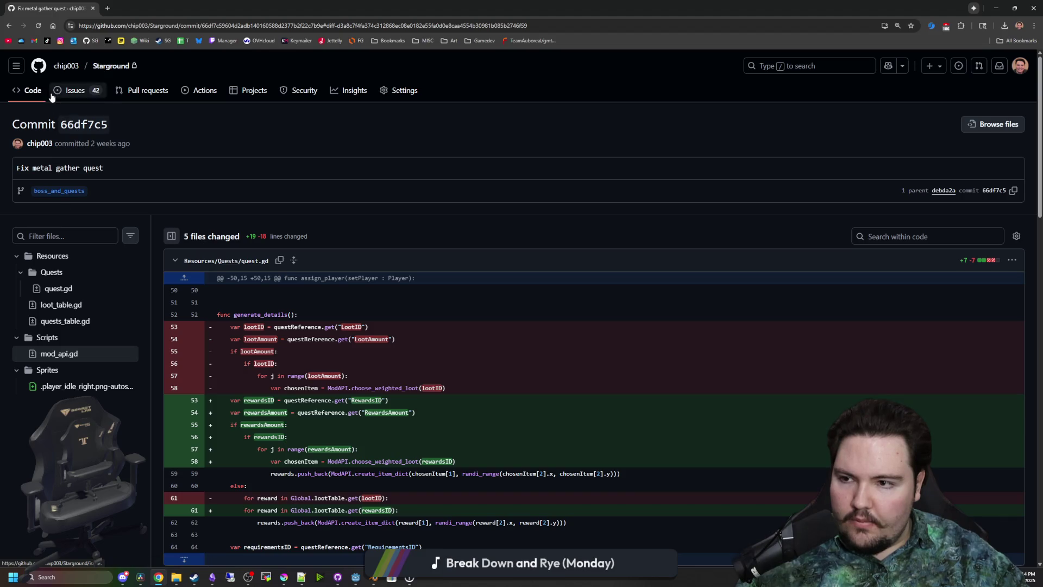
click(10, 26)
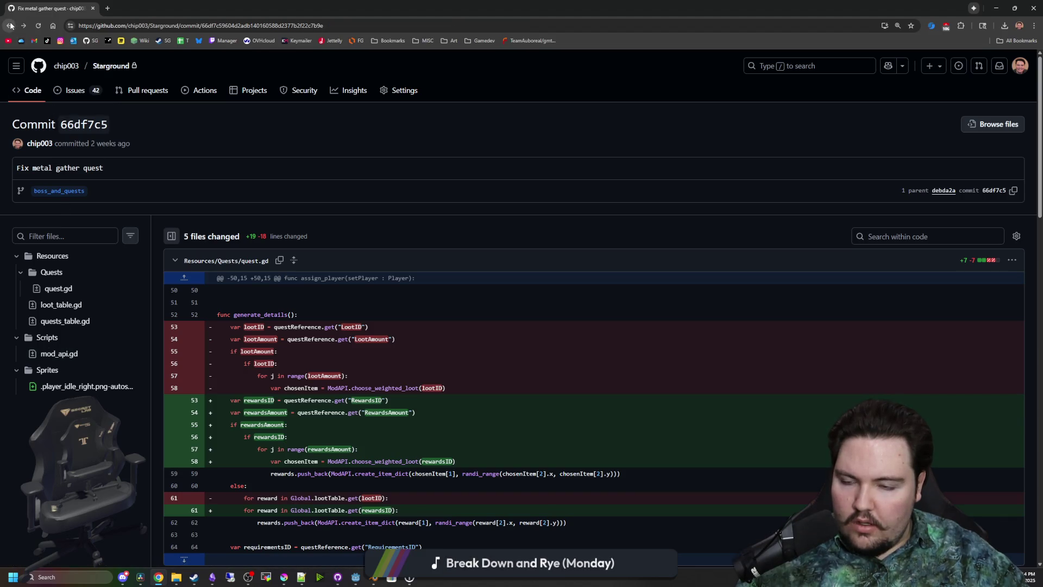
click(11, 26)
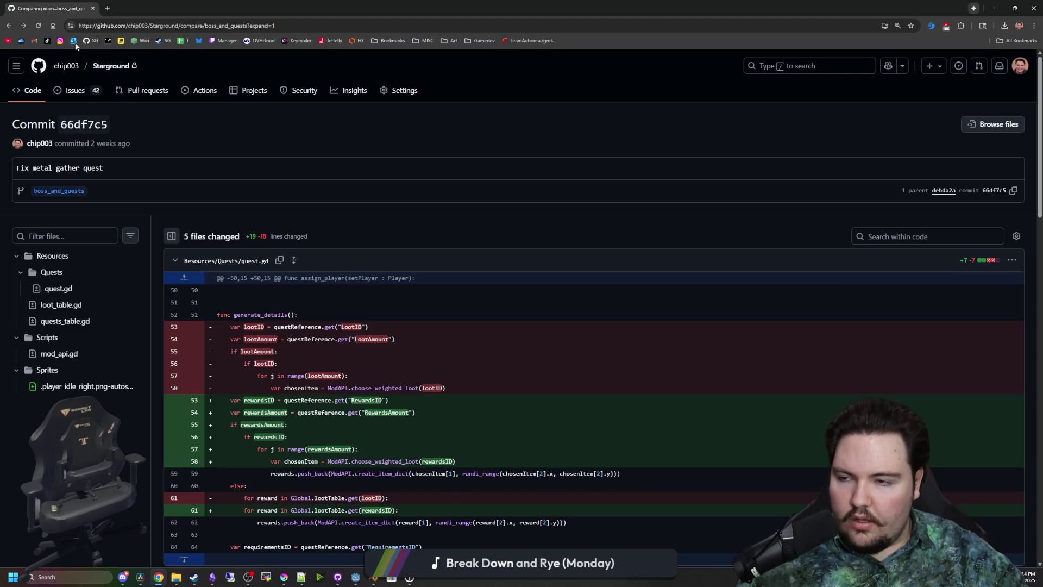
mouse_move(135, 6)
mouse_down()
mouse_move(247, 179)
mouse_move(258, 149)
mouse_up()
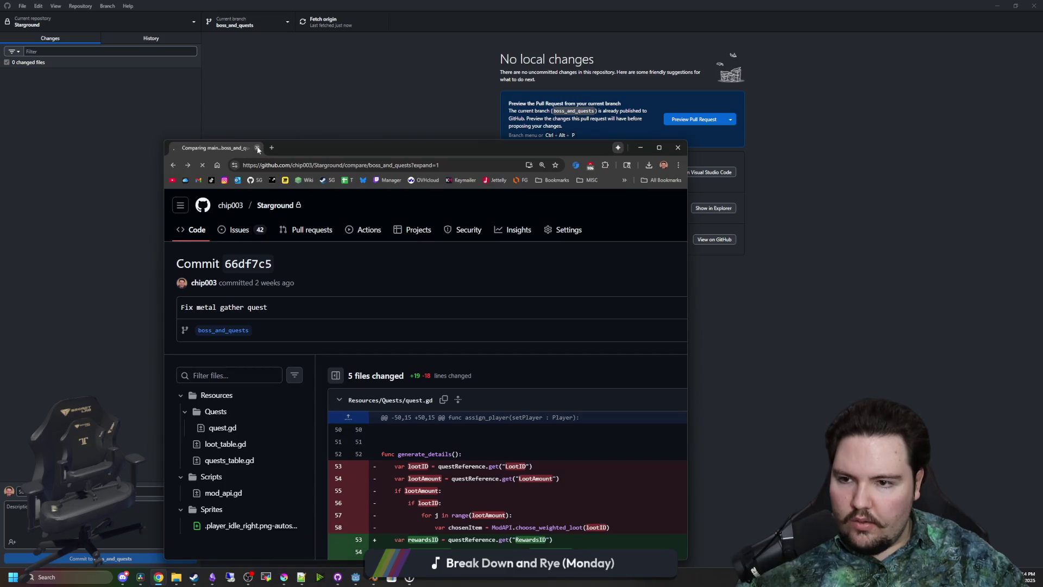
Reopen Chrome on the Starground repository and start a pull request from boss_and_quests
click(257, 148)
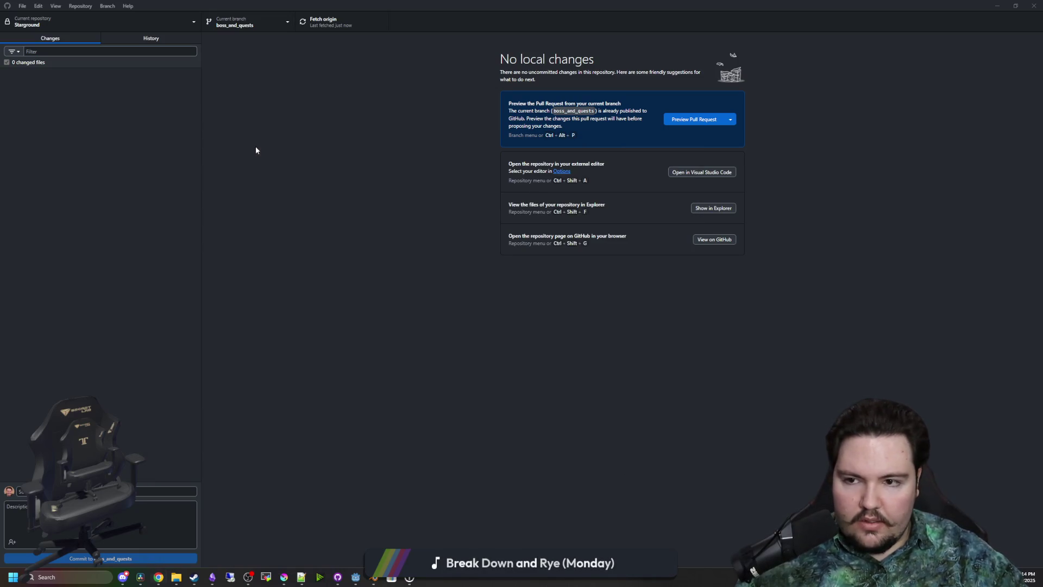
click(158, 577)
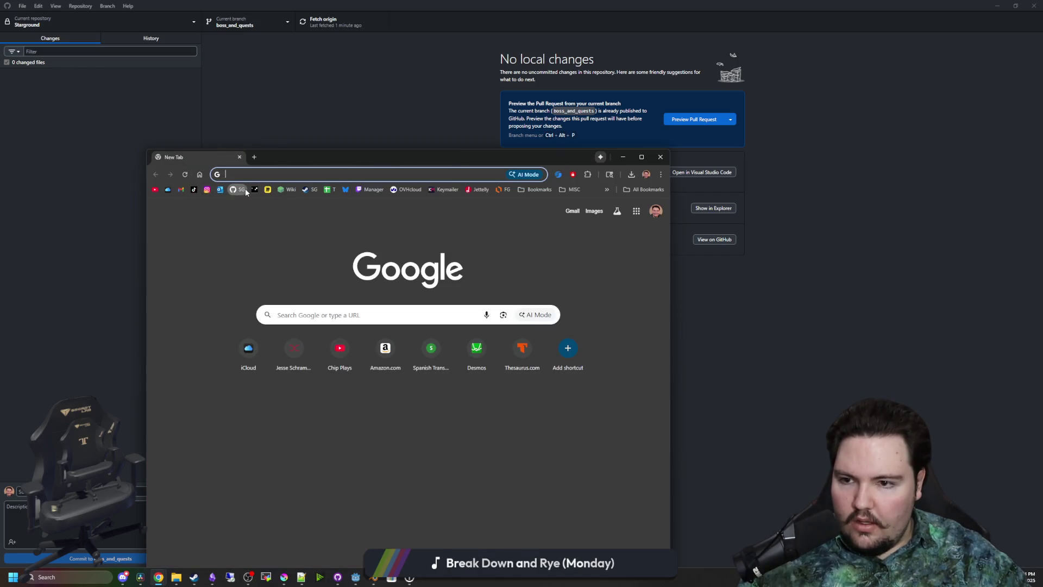
click(245, 191)
key(super+Up)
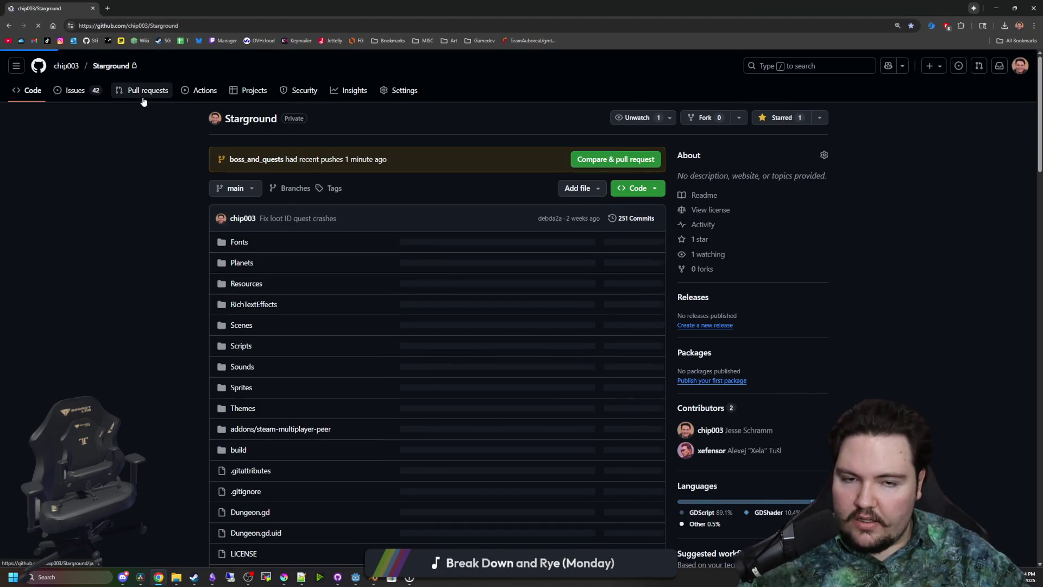
click(143, 95)
click(748, 124)
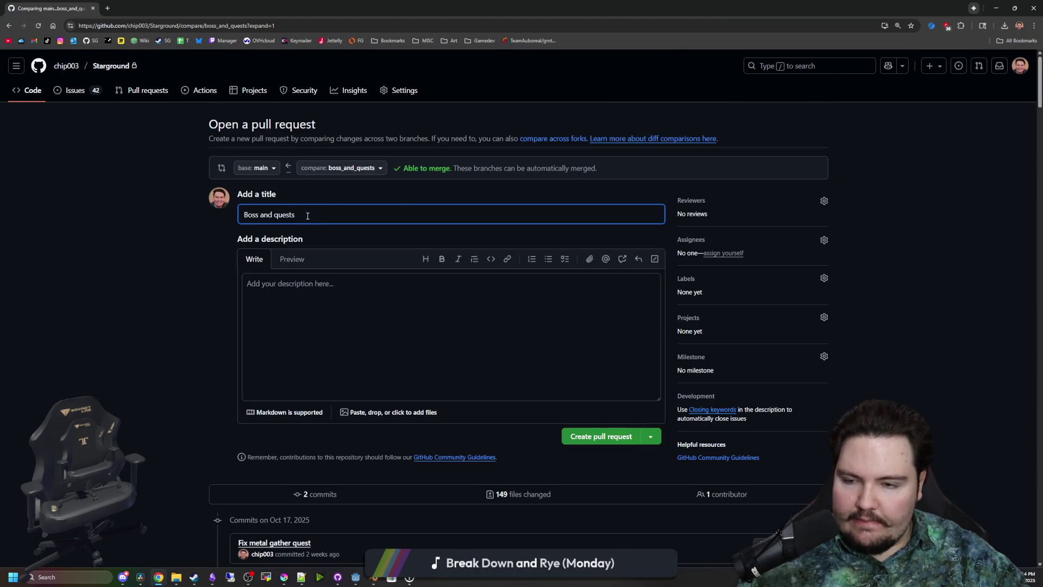
Retitle the pull request 'Bugs, quests, and caligo content'
drag(308, 216, 216, 214)
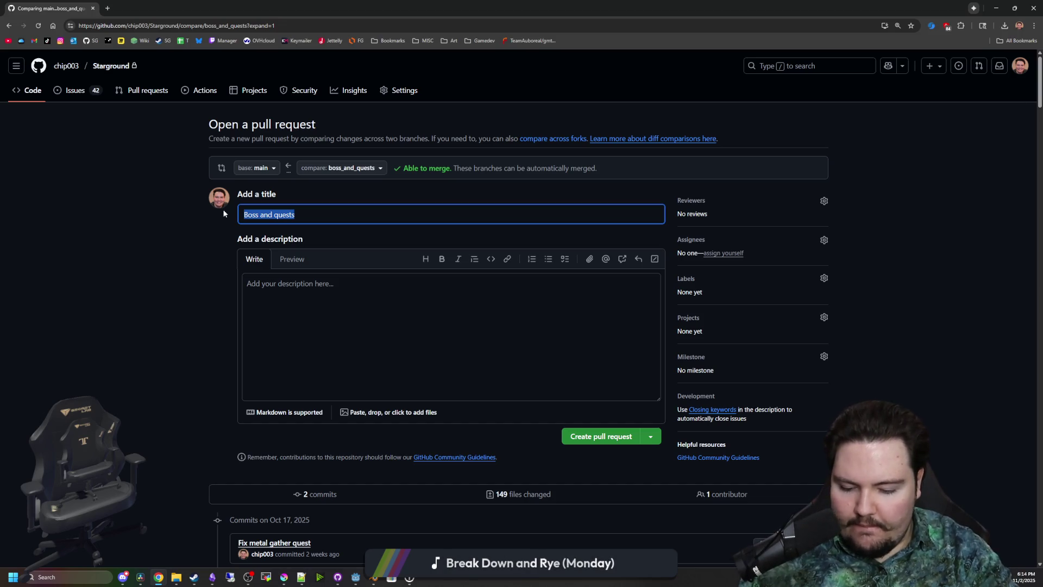
text(Bugs, )
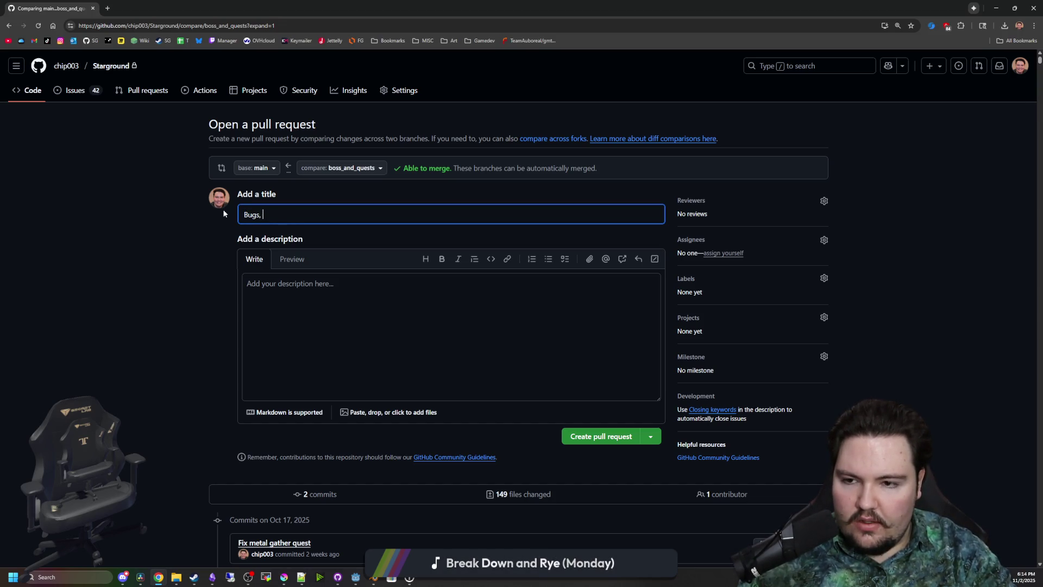
text(ue4sts,)
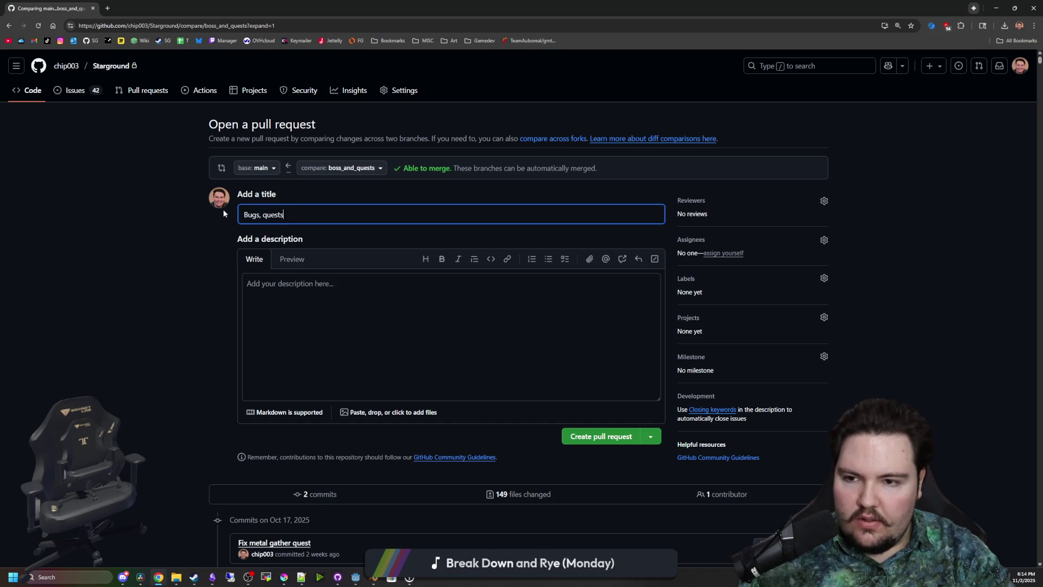
text(aligo content)
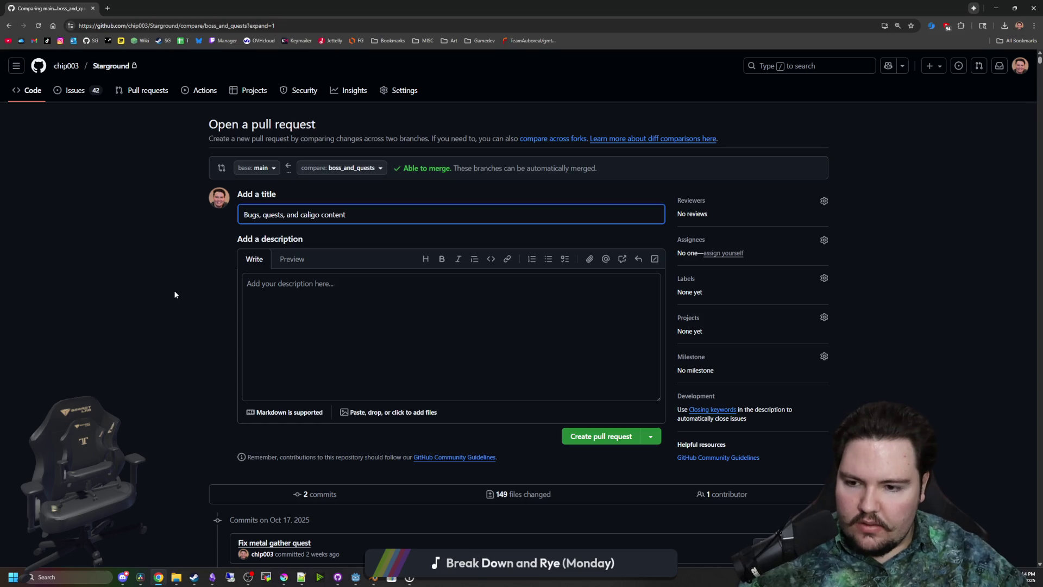
click(174, 295)
scroll(310, 326, down, 1)
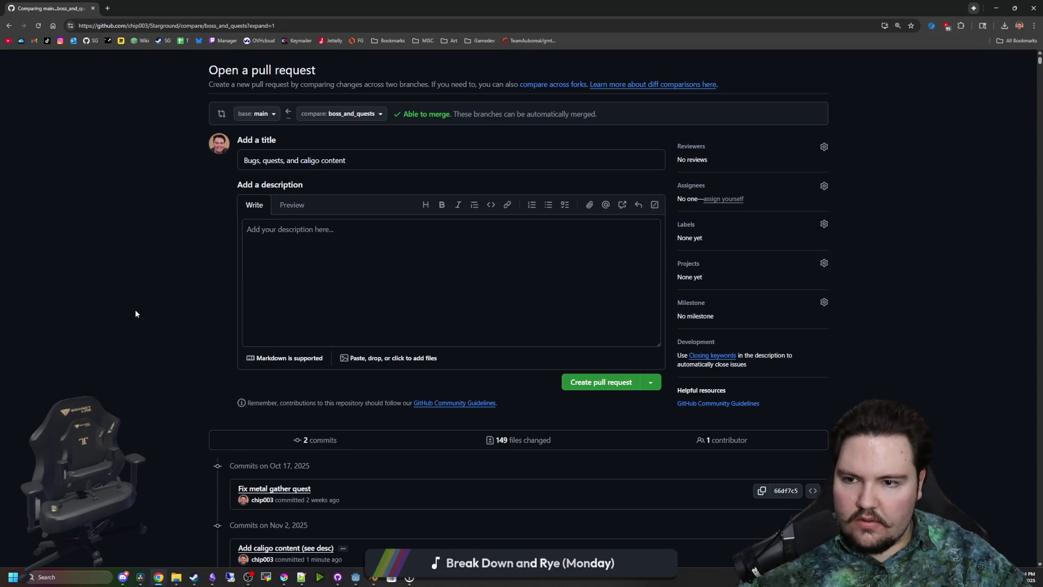
scroll(136, 313, down, 2)
Create pull request #73, then switch to the Chrome window showing zen-browser.app
click(605, 276)
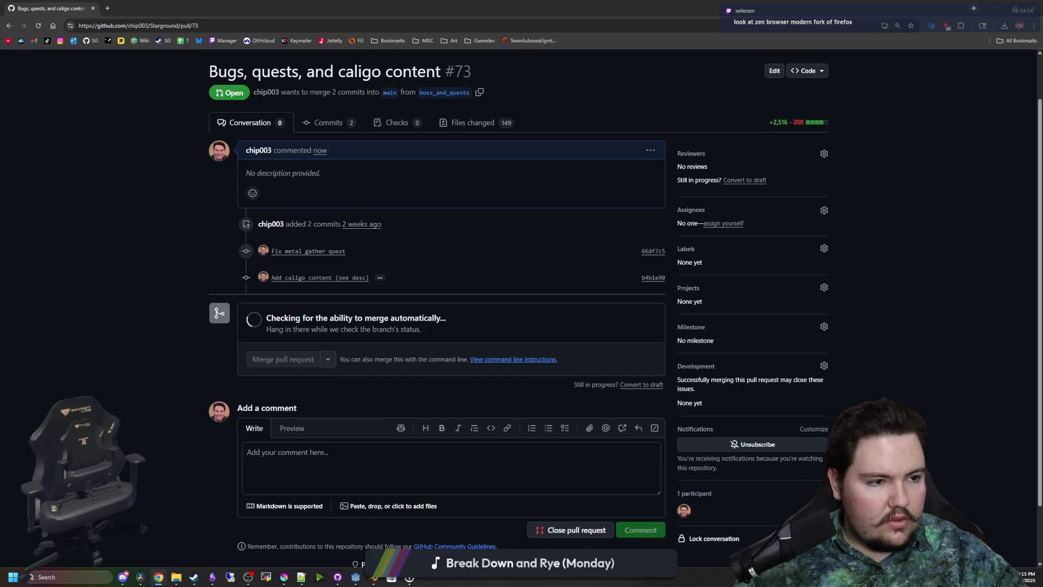
key(alt+Tab)
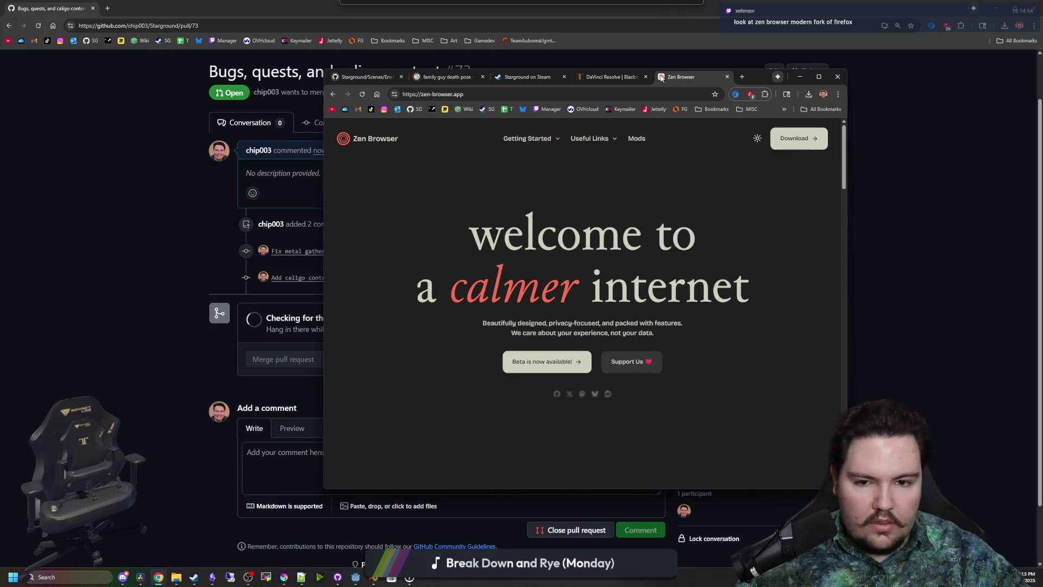
drag(768, 72, 769, 3)
scroll(508, 186, down, 4)
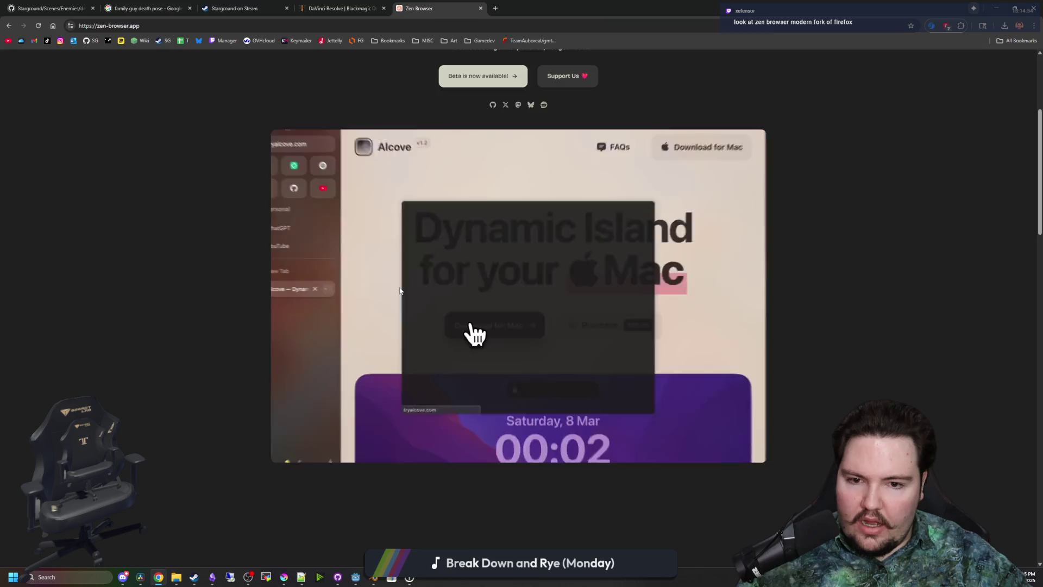
Scroll through the Zen Browser page, then drag its window off-screen to reveal pull request #73
scroll(403, 291, up, 4)
scroll(349, 239, down, 9)
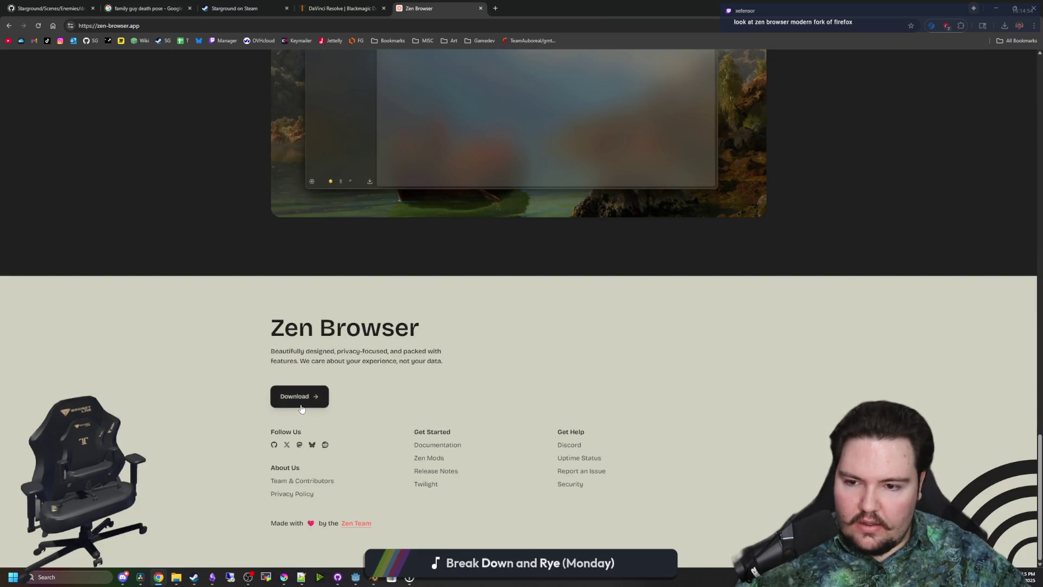
scroll(301, 409, up, 15)
scroll(308, 389, down, 8)
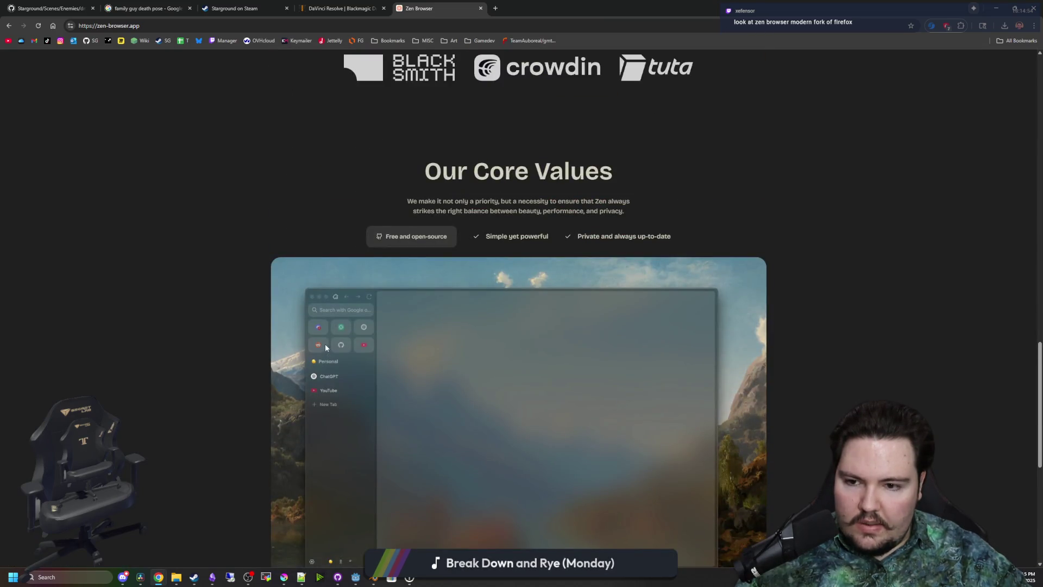
scroll(288, 356, up, 7)
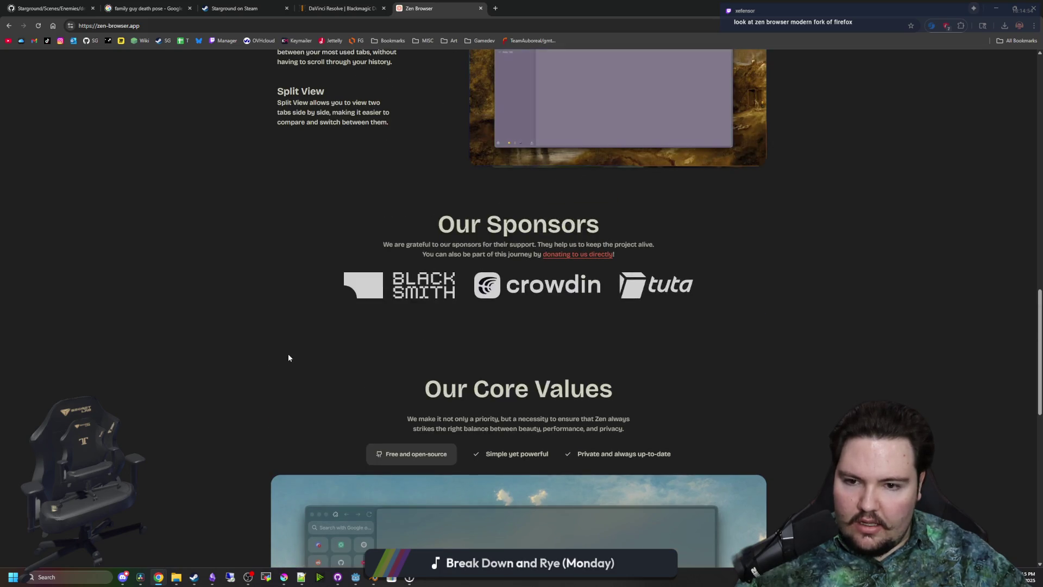
scroll(288, 357, up, 3)
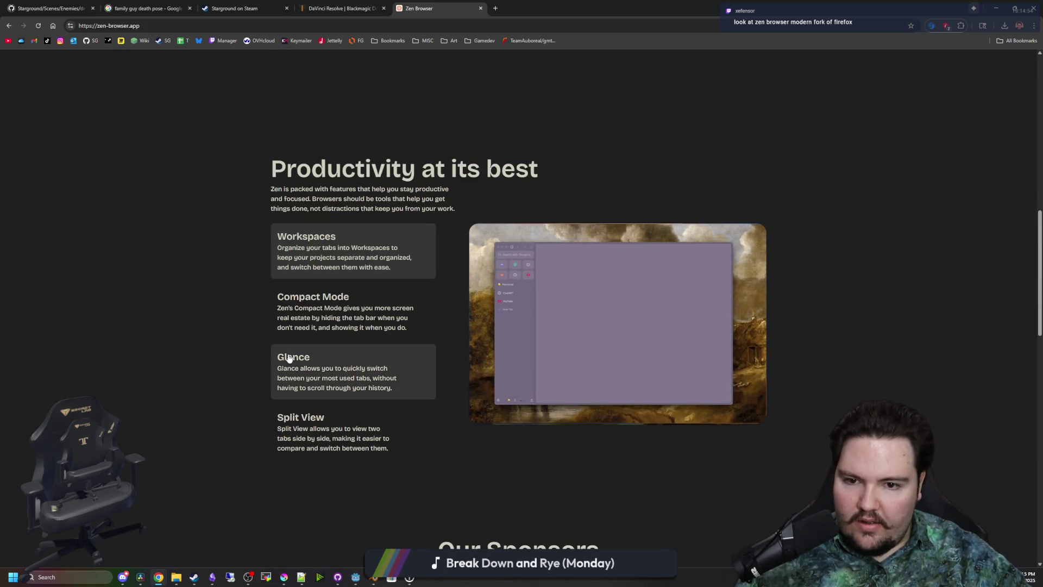
scroll(288, 358, up, 4)
scroll(288, 358, up, 5)
scroll(224, 344, up, 2)
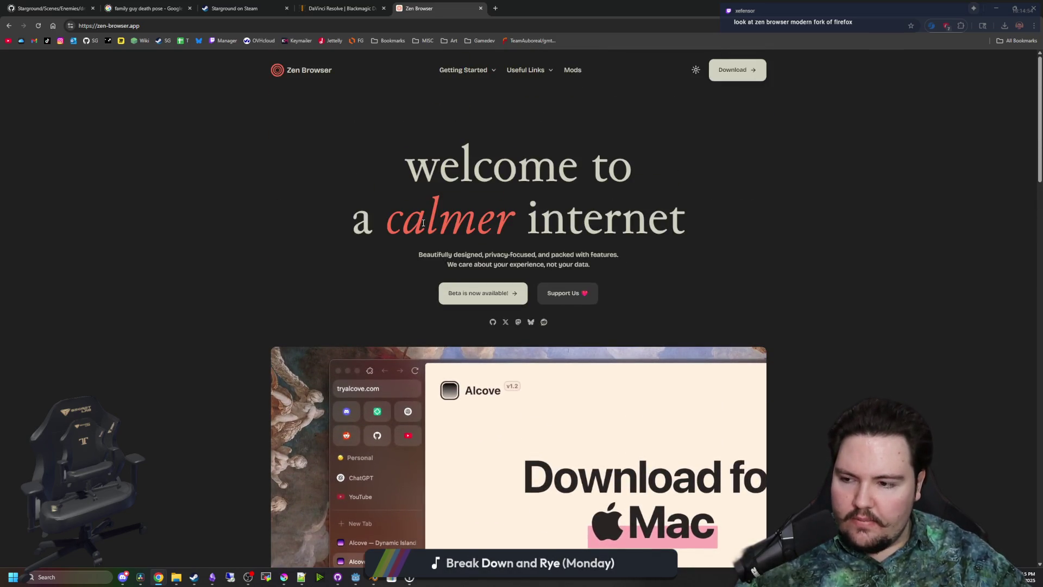
drag(690, 4, 1042, 7)
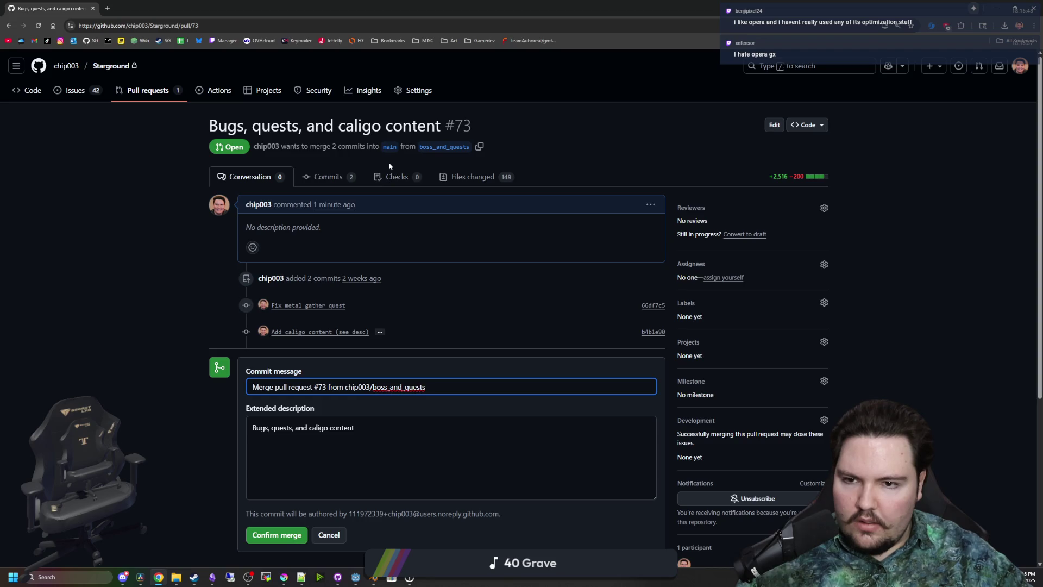
Confirm the merge of pull request #73 and view Starground's Code page and branch list
scroll(389, 156, down, 3)
click(276, 375)
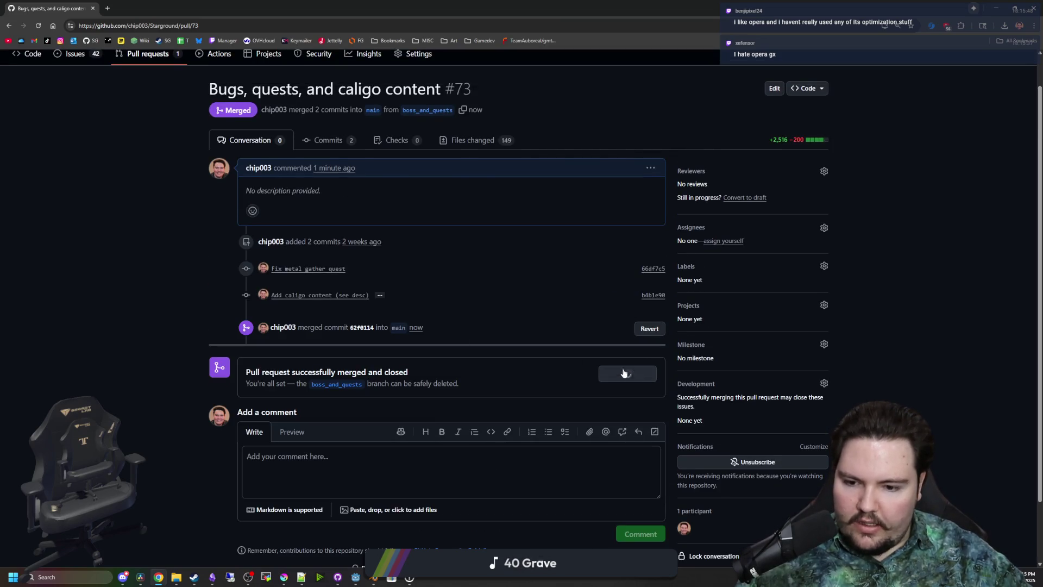
scroll(234, 180, up, 1)
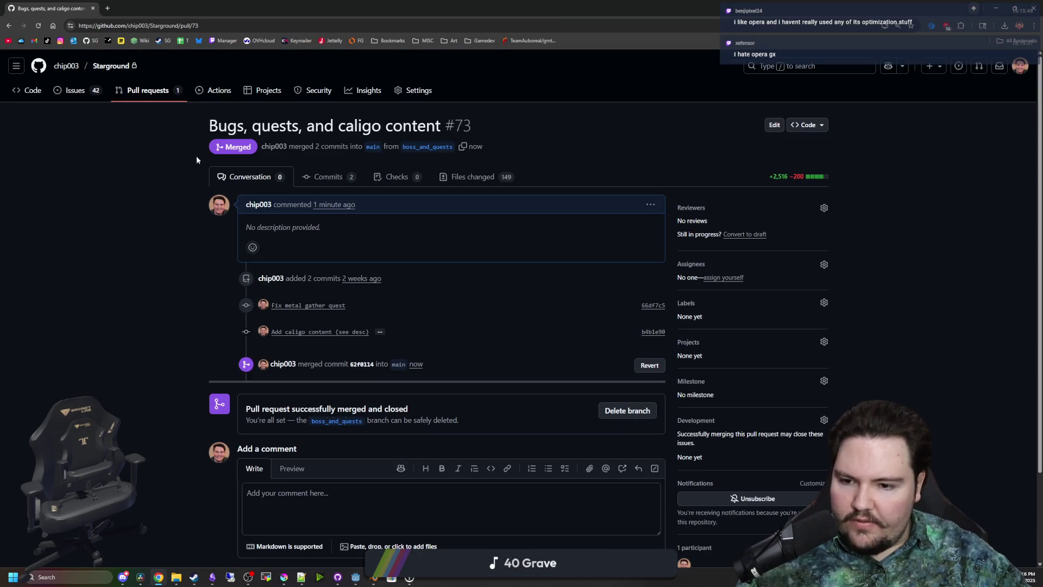
click(22, 95)
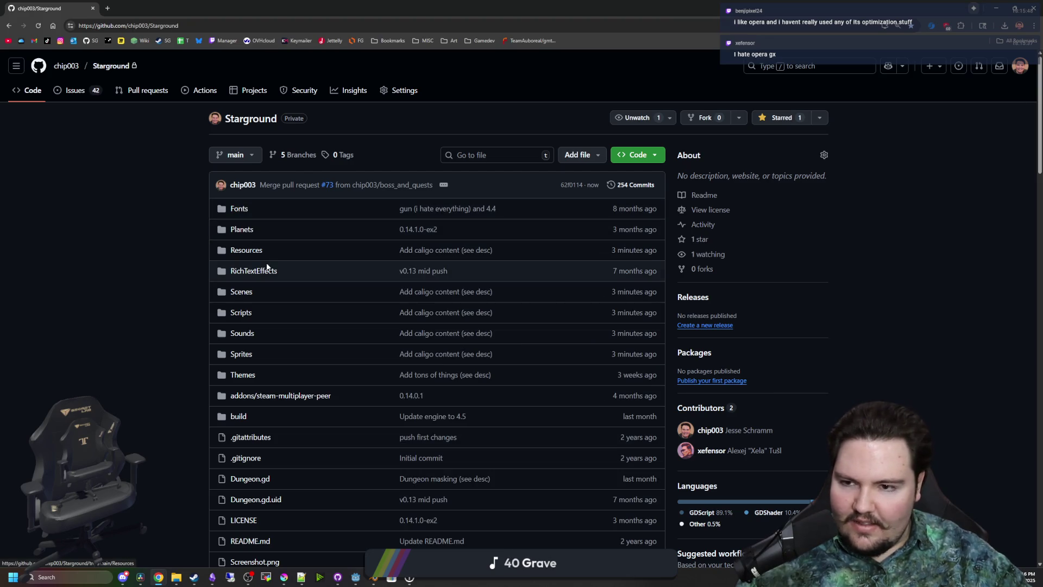
click(243, 160)
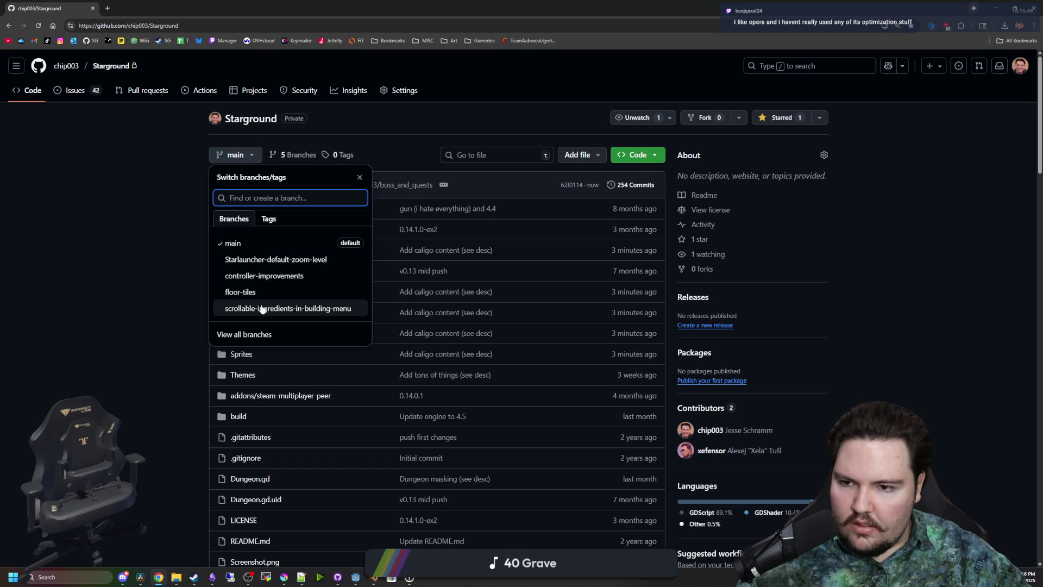
click(131, 226)
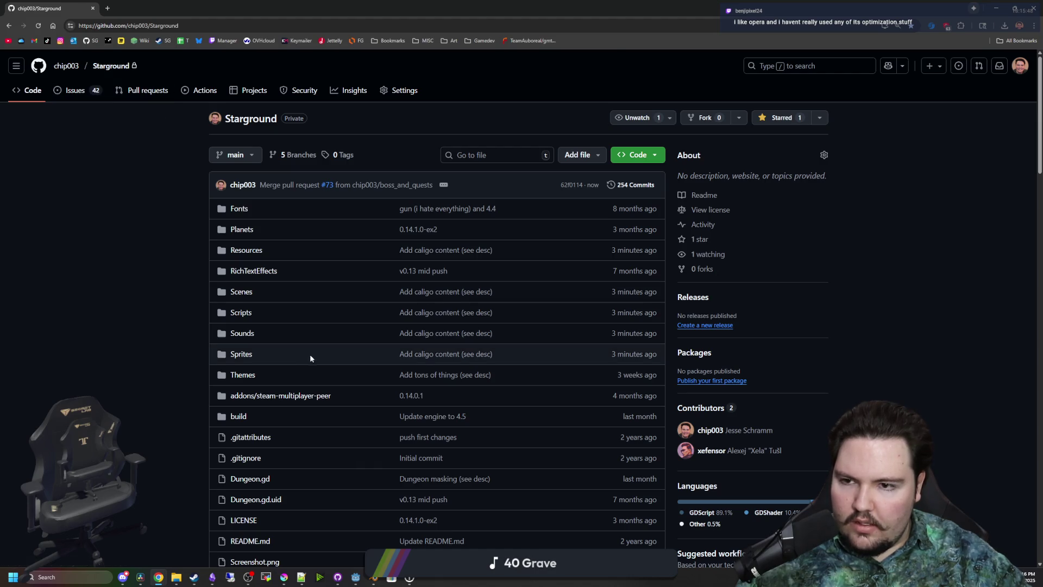
scroll(214, 315, down, 15)
scroll(221, 390, up, 15)
scroll(221, 395, down, 15)
scroll(218, 383, up, 15)
Check out main in GitHub Desktop and return to the Starground repository page
mouse_move(406, 8)
mouse_down()
mouse_move(768, 232)
mouse_move(432, 232)
mouse_move(467, 96)
mouse_move(354, 1)
mouse_up()
key(alt+Tab)
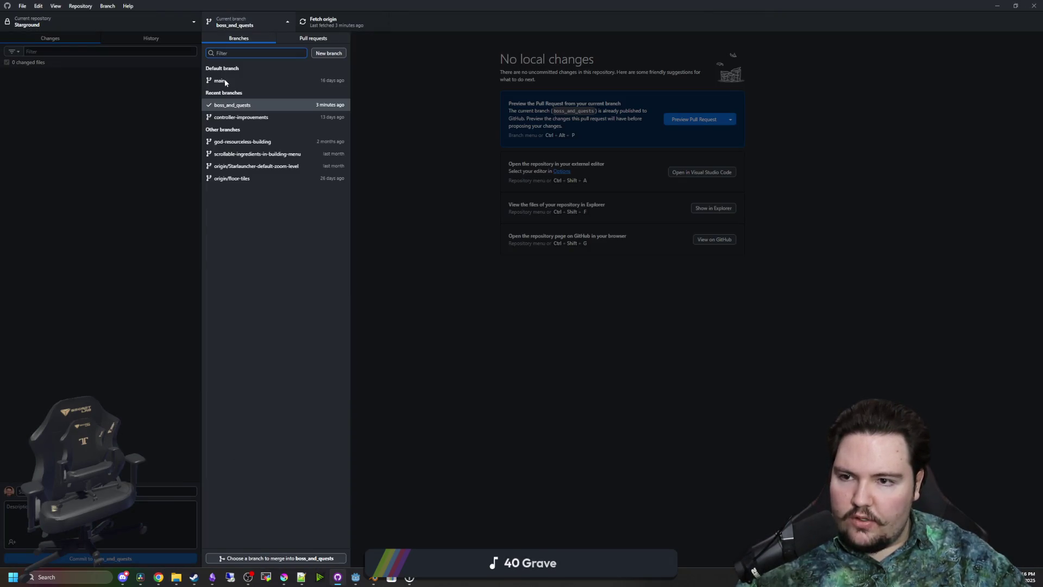
click(224, 80)
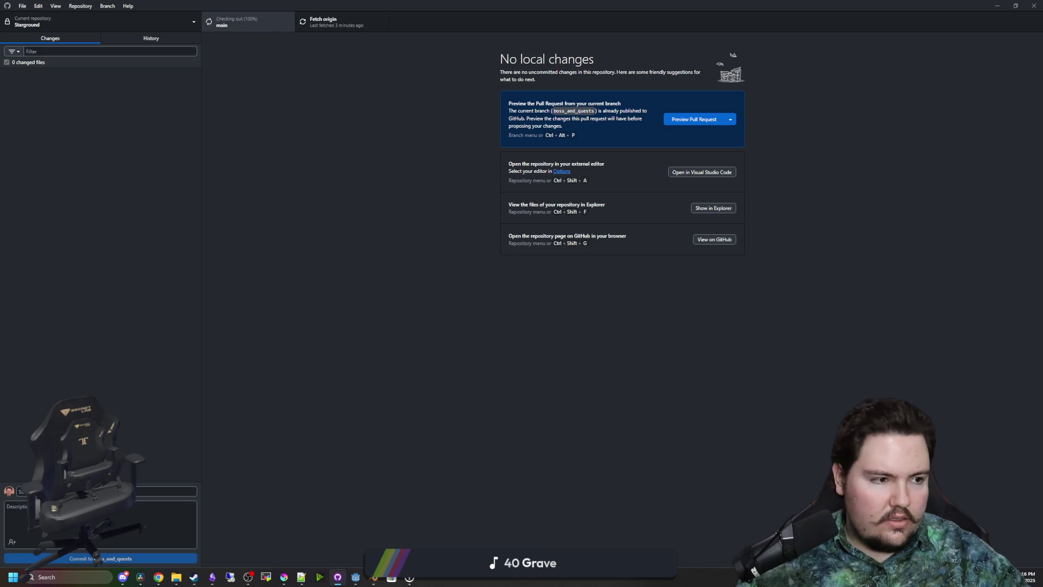
key(ctrl+shift+g)
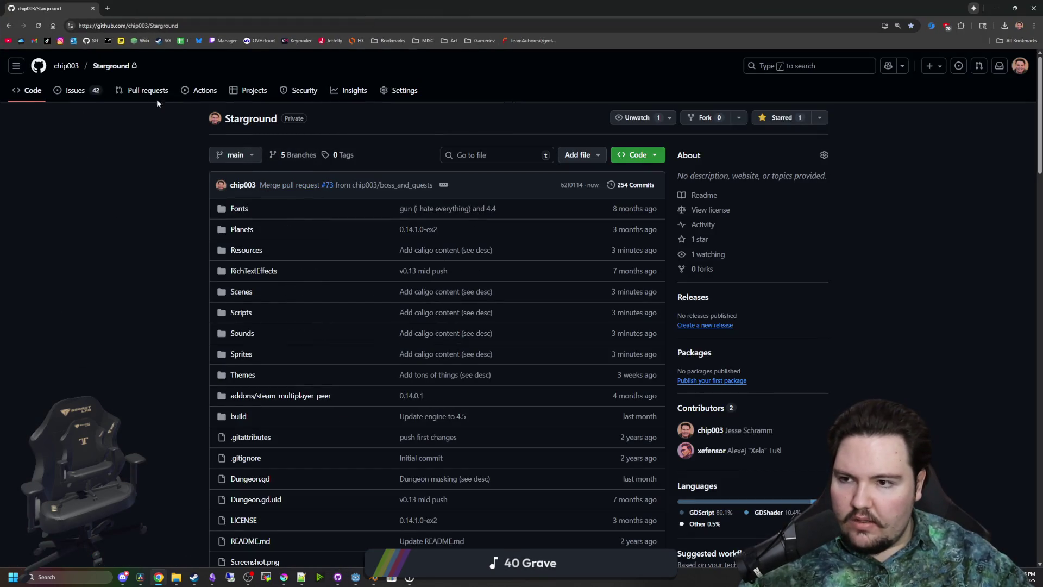
Browse the controller-improvements branch's commit history on GitHub, paging to the next set of commits
click(236, 155)
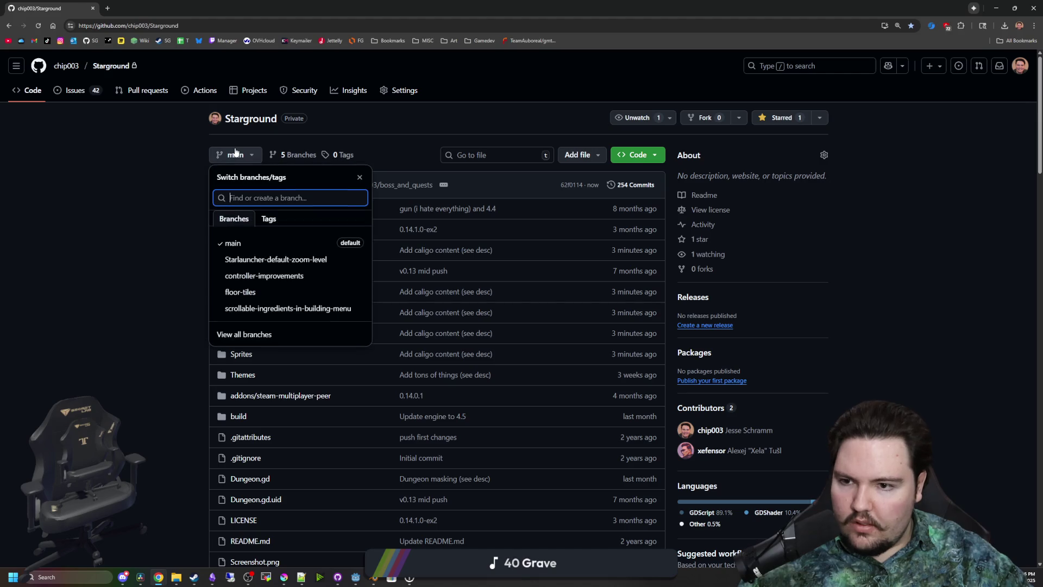
click(262, 276)
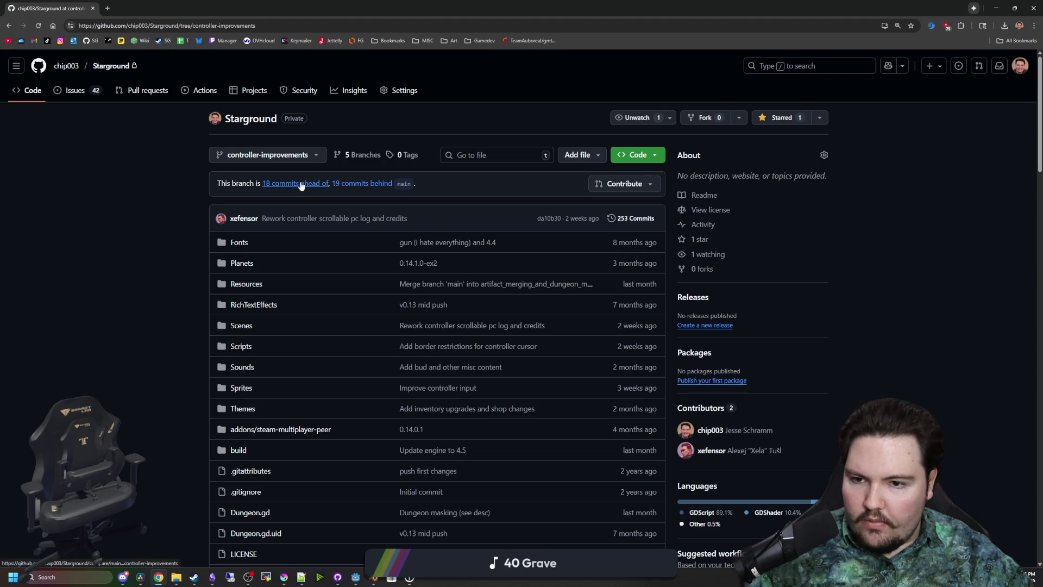
mouse_move(330, 219)
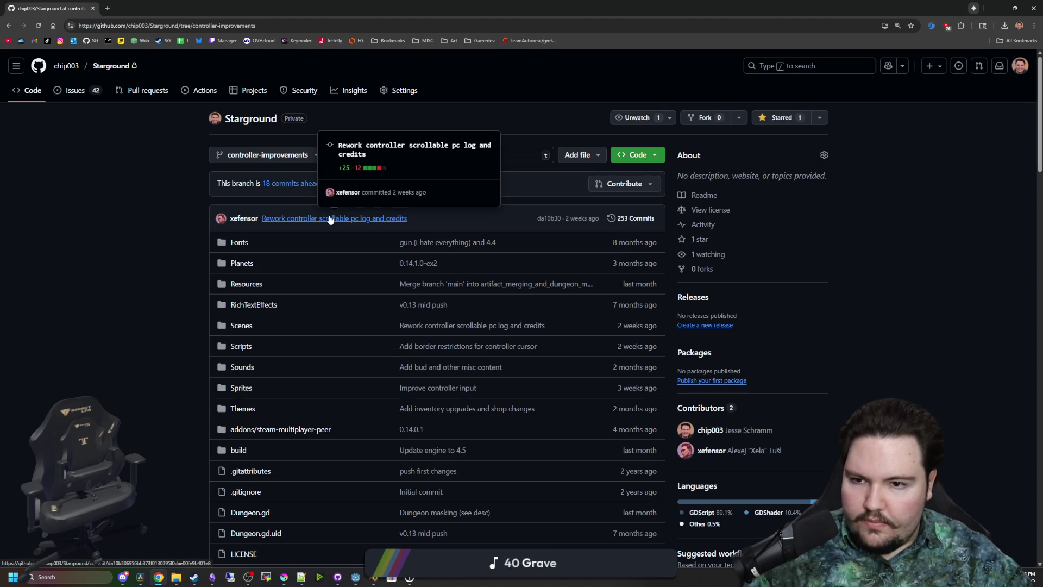
click(628, 219)
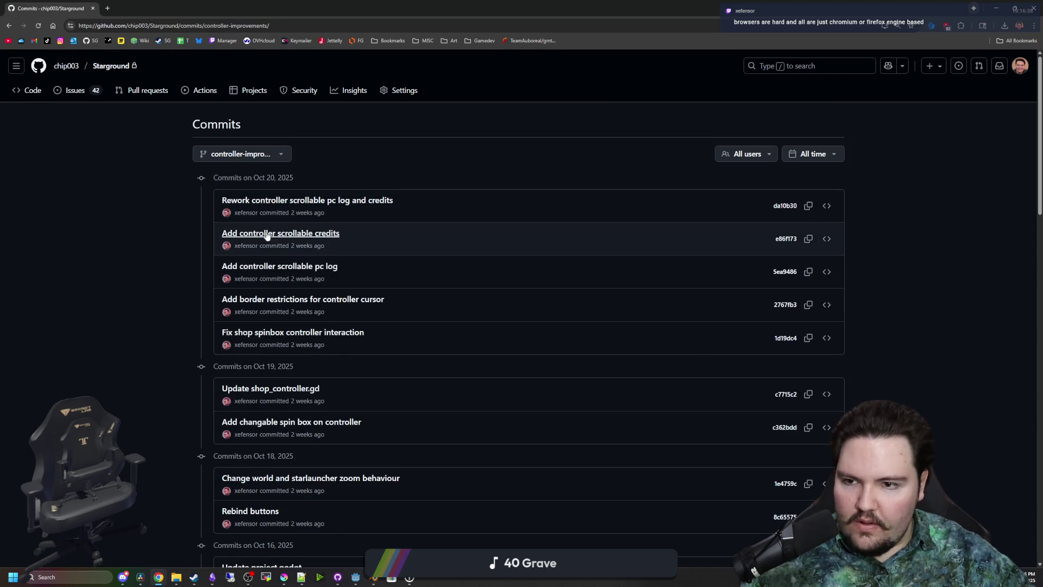
scroll(269, 231, down, 20)
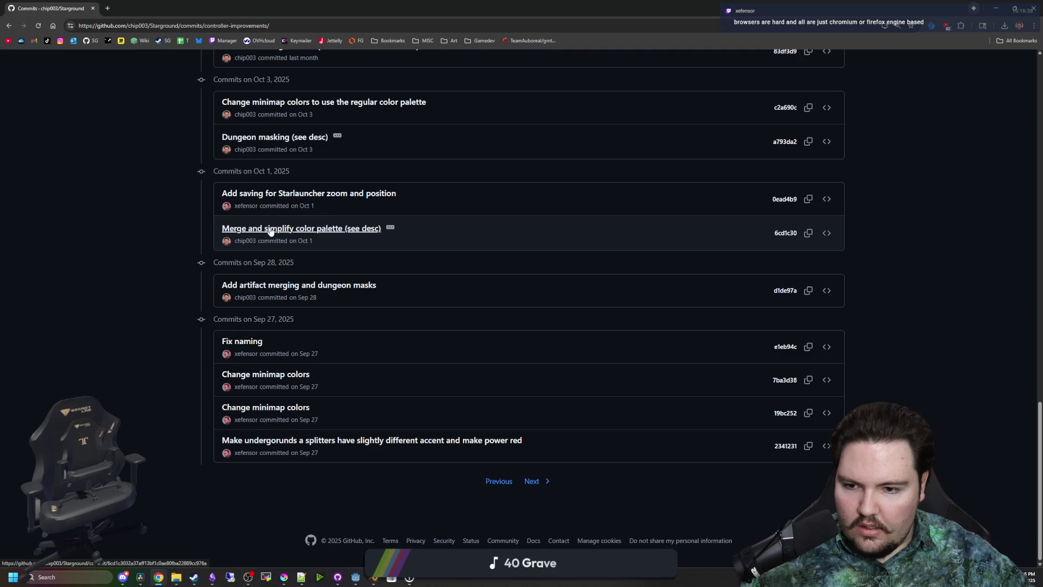
click(531, 482)
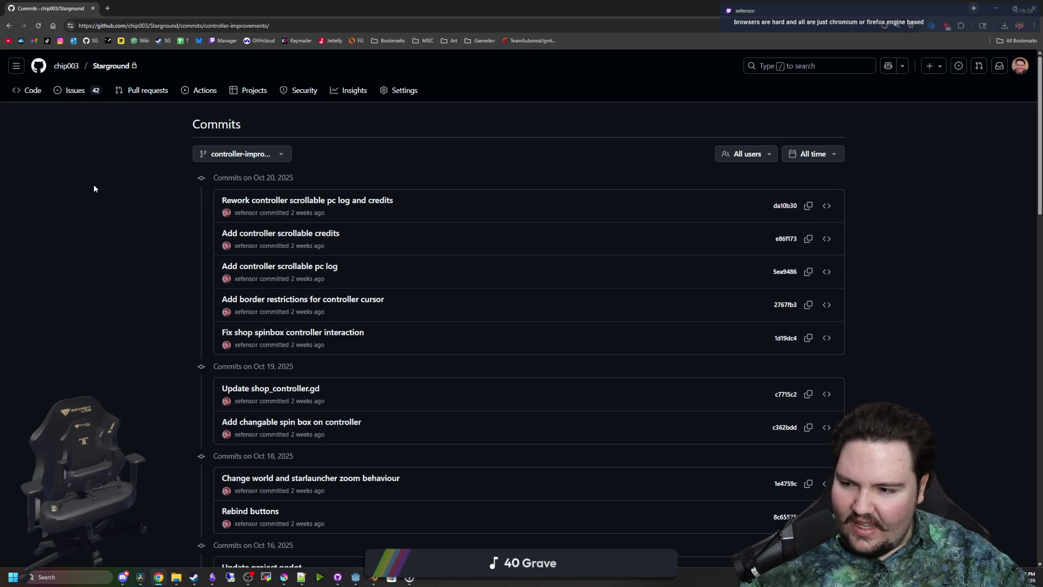
Move the browser aside and bring GitHub Desktop to the front
mouse_move(298, 11)
mouse_down()
mouse_move(722, 300)
mouse_move(596, 273)
mouse_move(591, 146)
mouse_up()
click(307, 29)
click(307, 29)
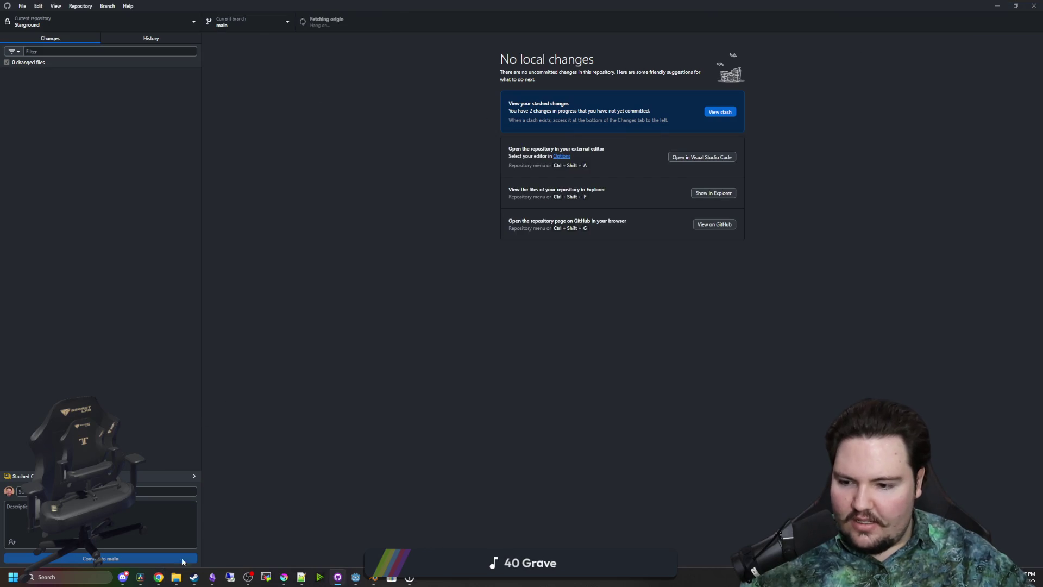
Pull origin into local main in a smaller GitHub Desktop window, then maximize the commits page
mouse_move(159, 577)
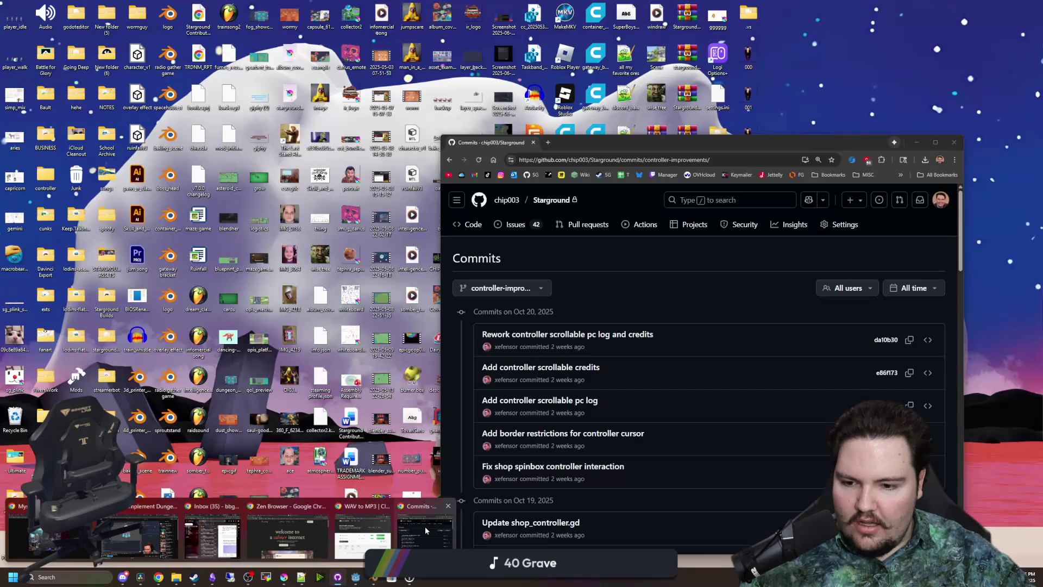
click(424, 527)
mouse_move(614, 280)
mouse_down()
mouse_move(572, 16)
mouse_move(544, 76)
mouse_up()
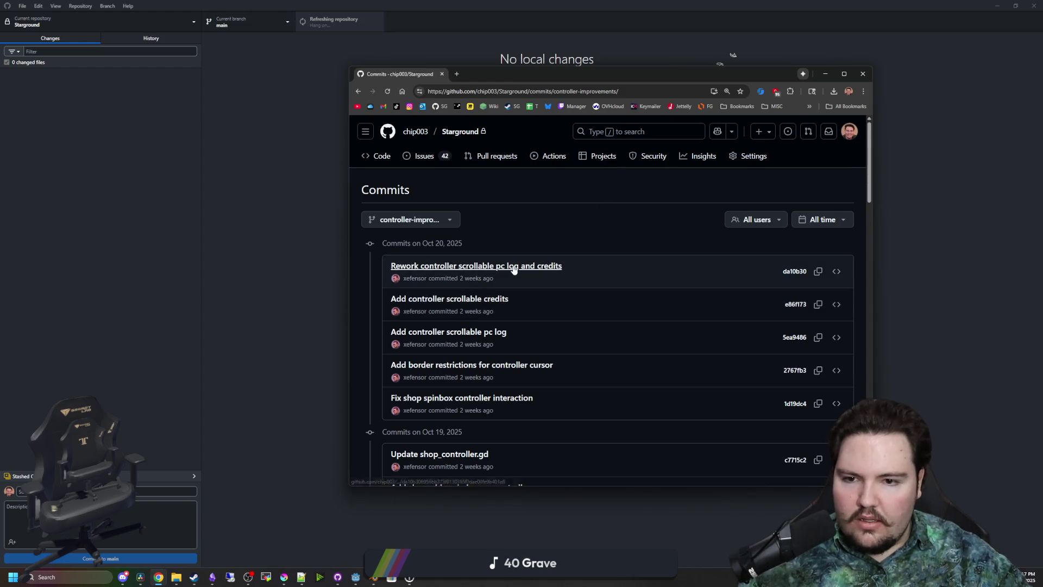
click(372, 5)
mouse_move(371, 6)
mouse_down()
mouse_move(475, 183)
mouse_move(409, 194)
mouse_up()
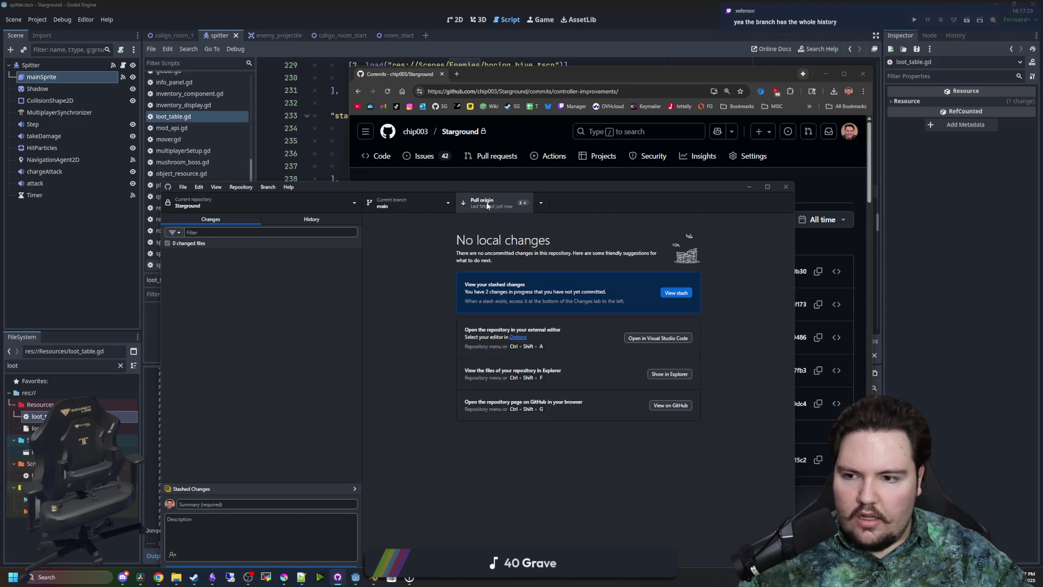
click(487, 204)
double_click(644, 80)
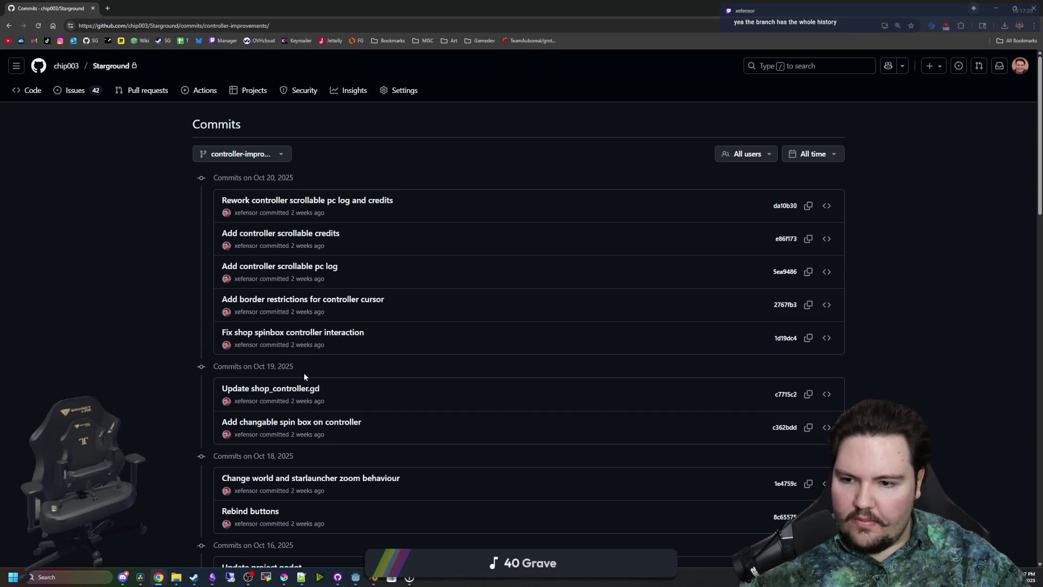
View the Update shop_controller.gd commit's diff, return to the commit list, and switch to Godot
scroll(304, 373, down, 3)
scroll(288, 432, up, 3)
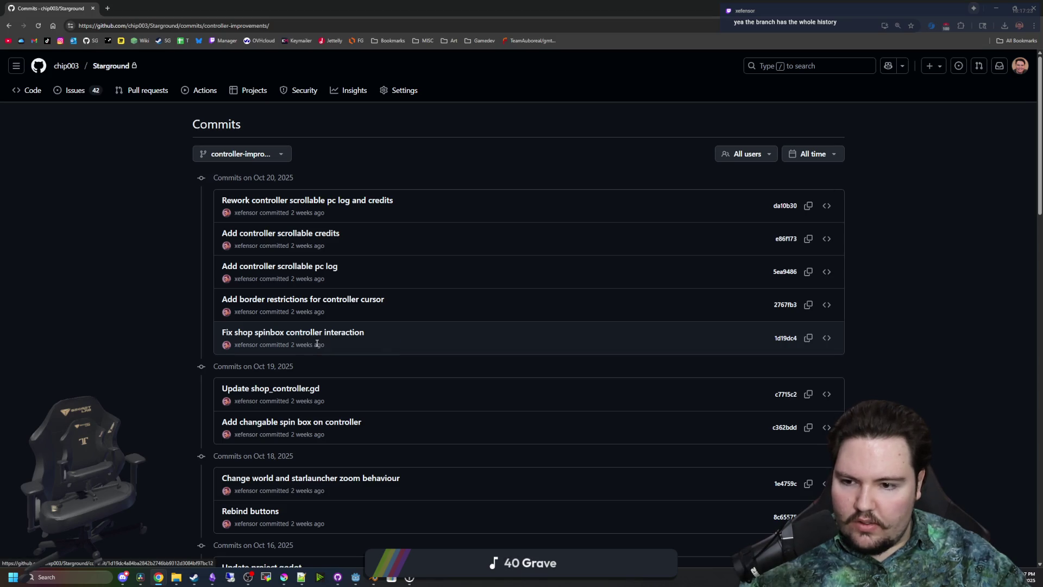
click(294, 389)
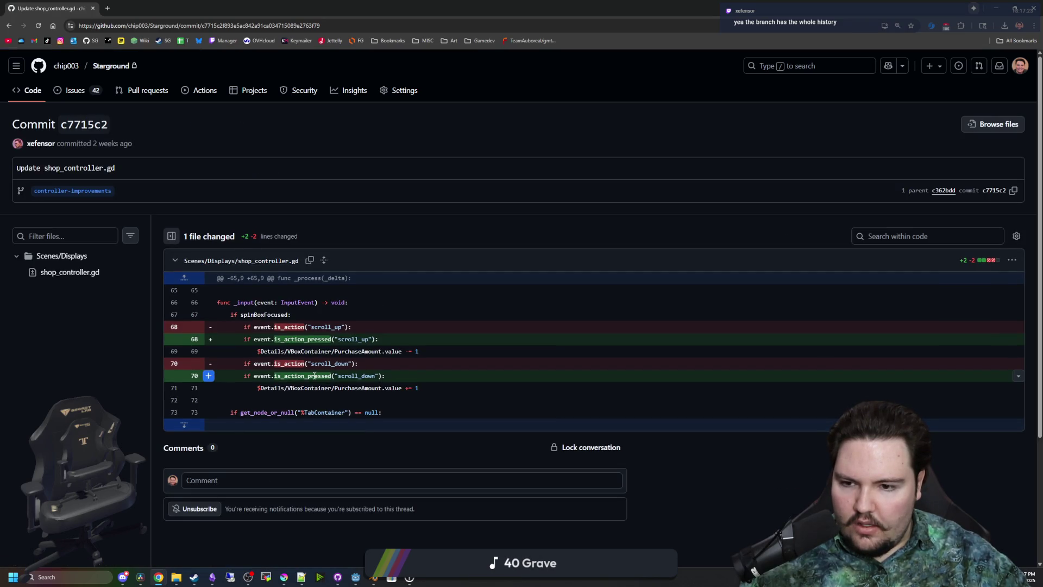
key(alt+Left)
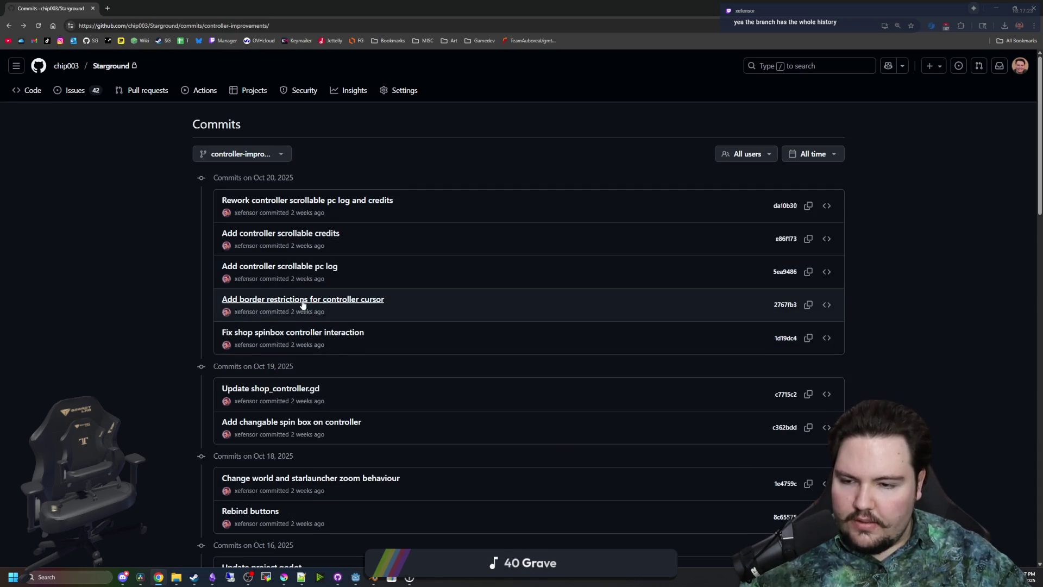
key(alt+Tab)
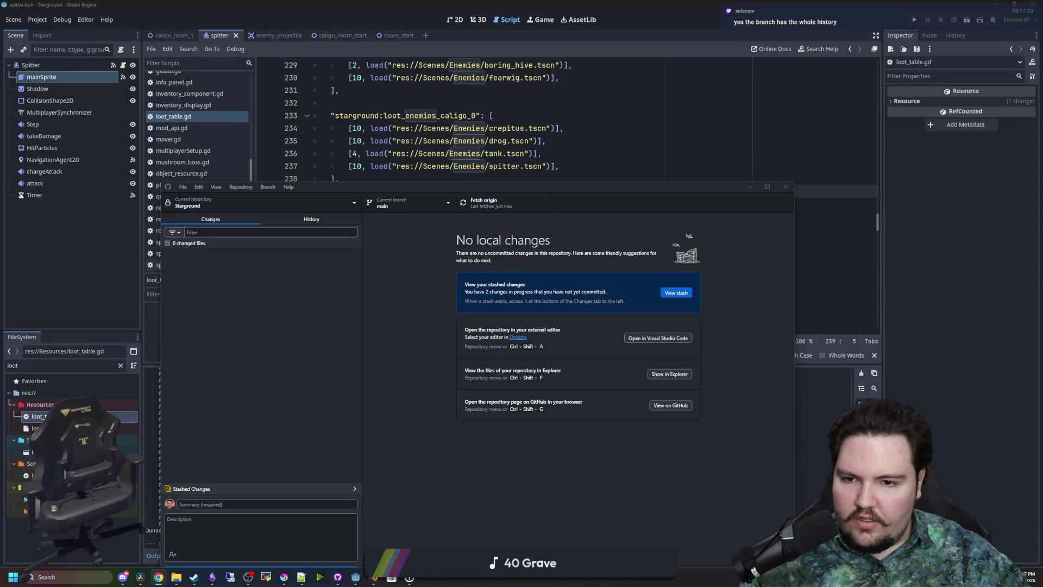
Check out the controller-improvements branch in GitHub Desktop and fetch origin
mouse_move(747, 316)
mouse_down()
mouse_move(622, 135)
mouse_move(573, 142)
mouse_up()
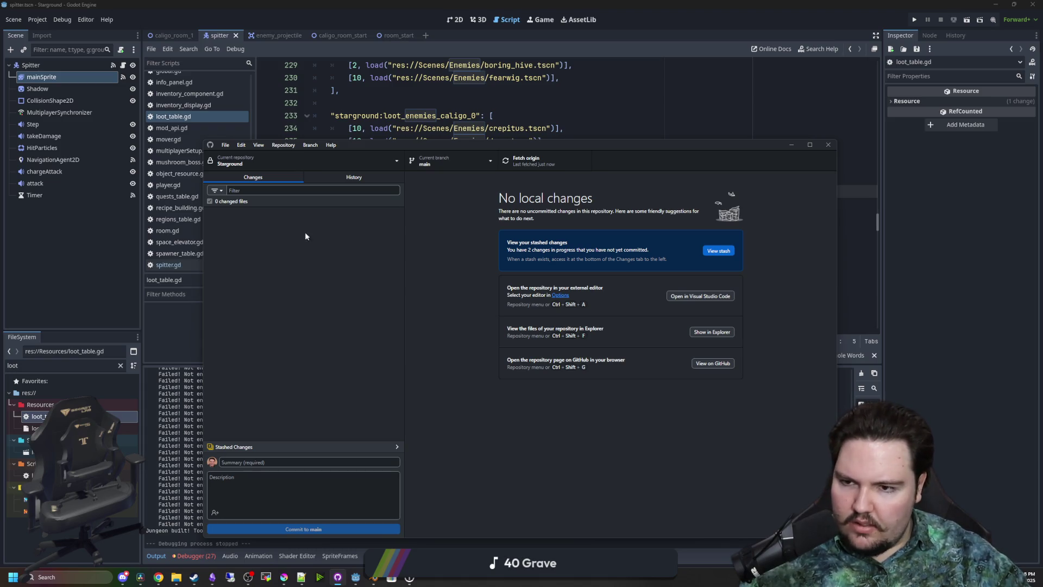
click(435, 158)
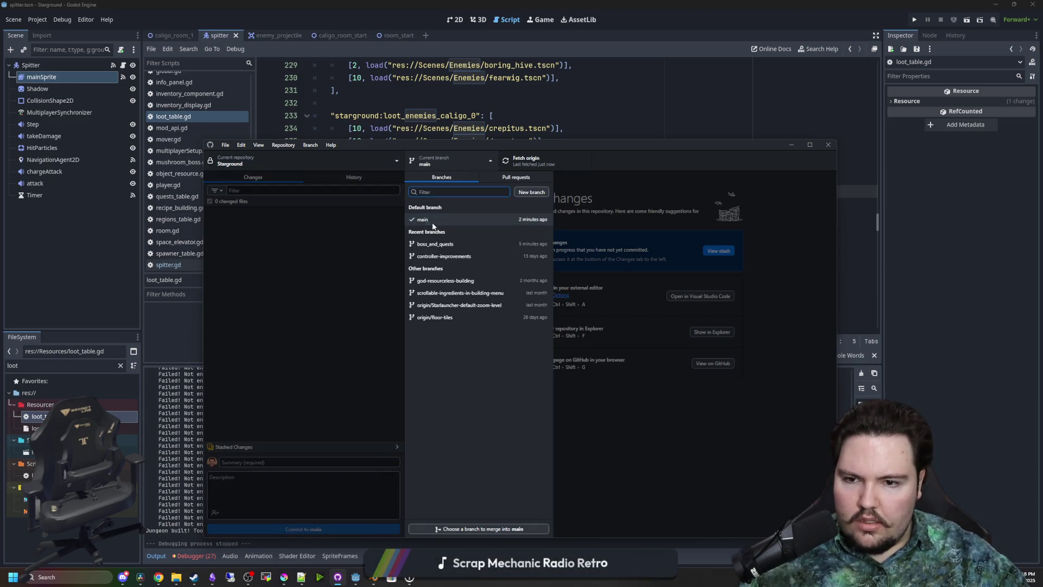
click(444, 255)
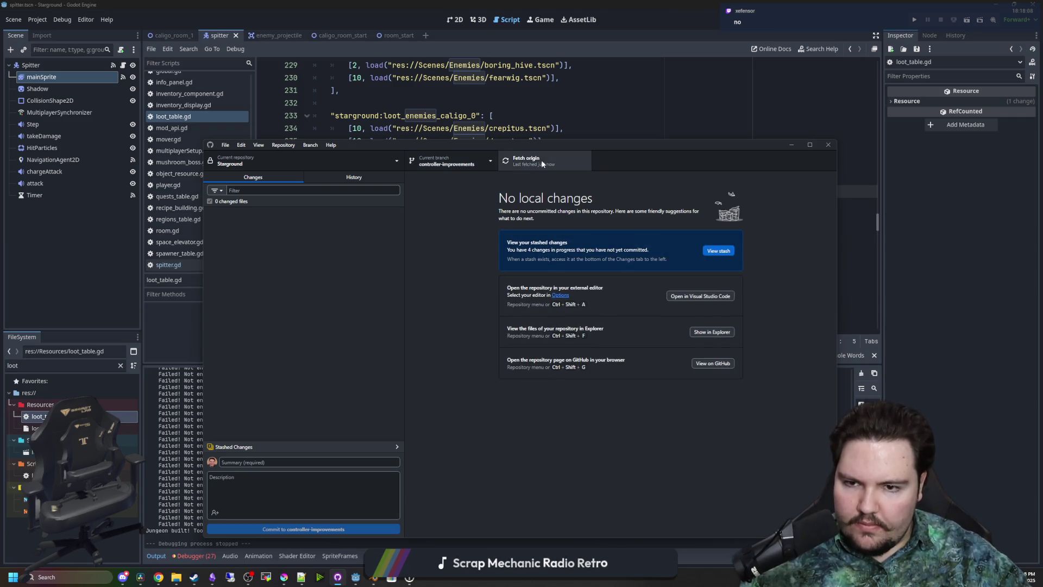
click(542, 160)
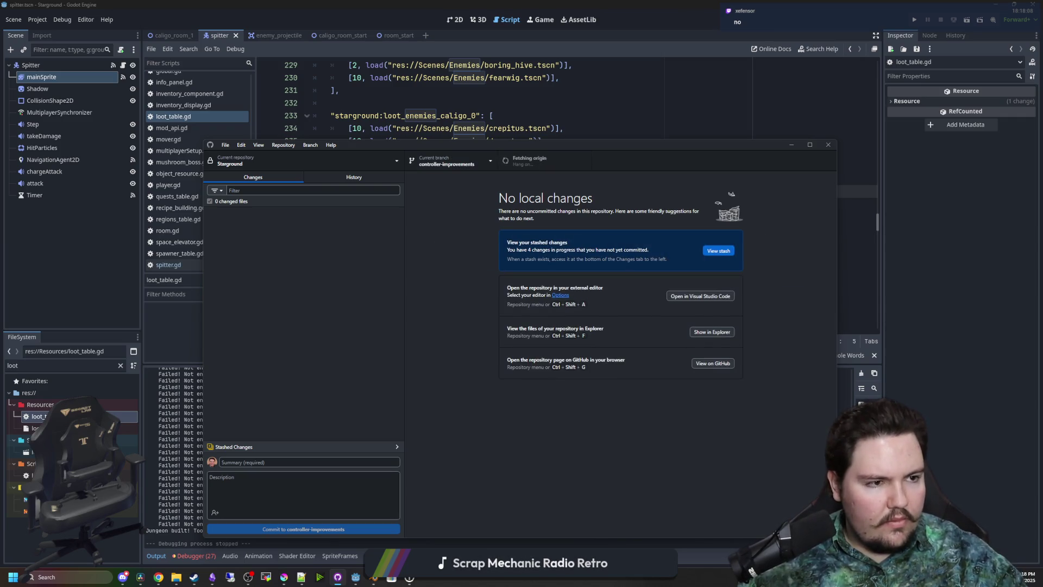
Switch between Chrome and GitHub Desktop, ending on the branch's commit History view
key(alt+Tab)
click(504, 240)
key(alt+Tab)
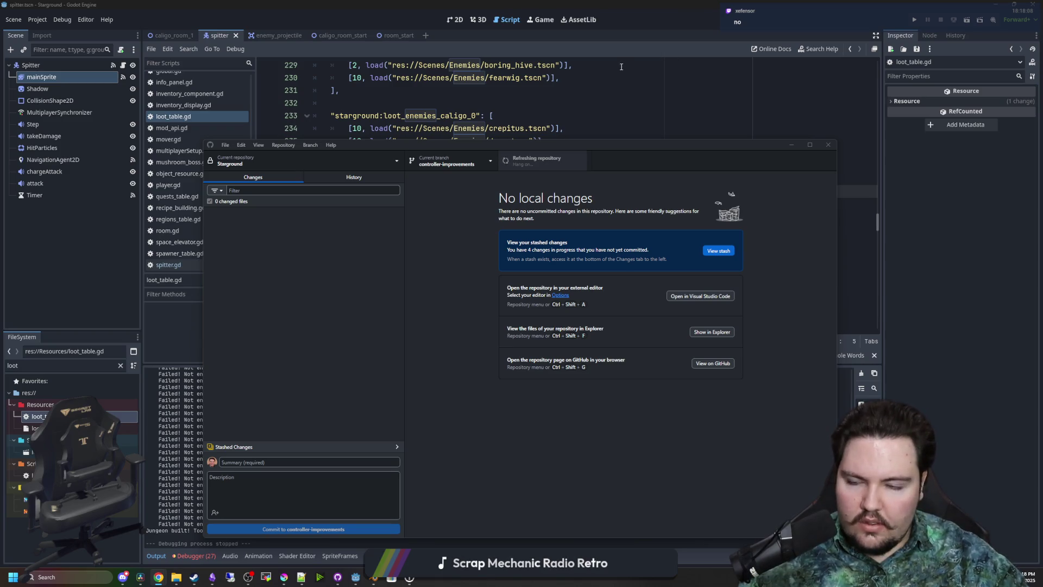
click(466, 320)
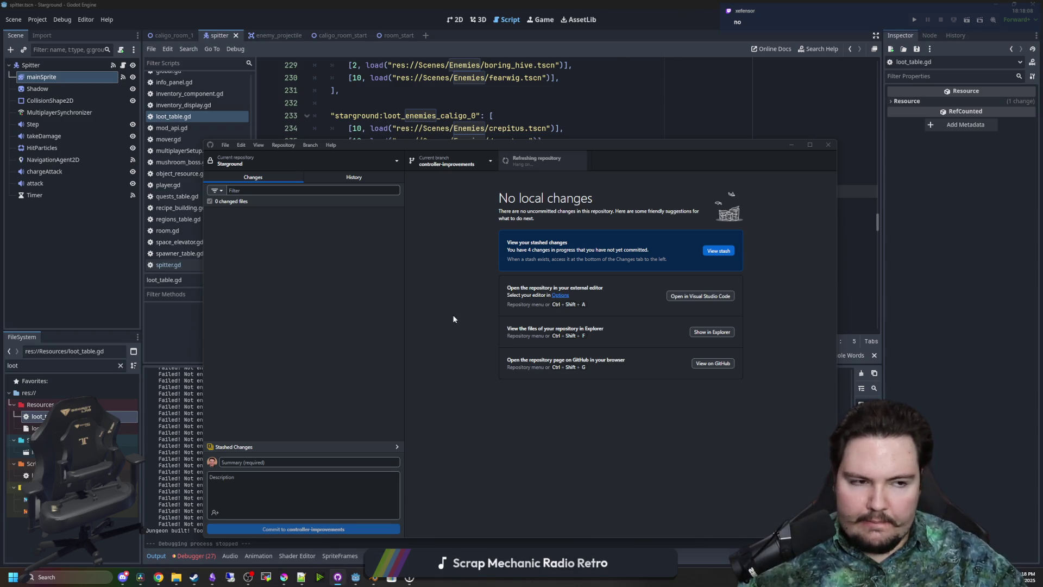
key(alt+Tab)
click(467, 217)
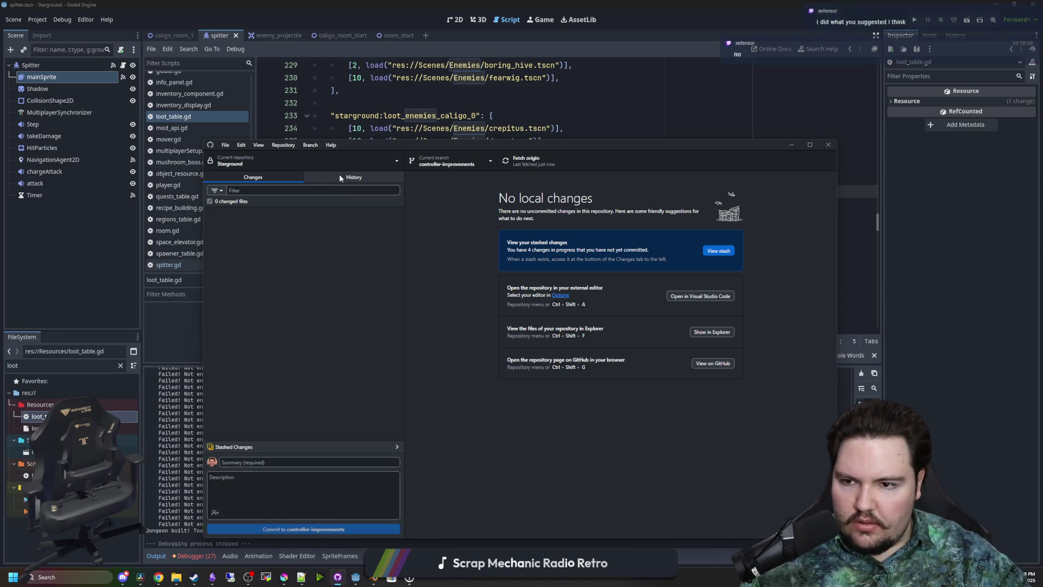
click(340, 177)
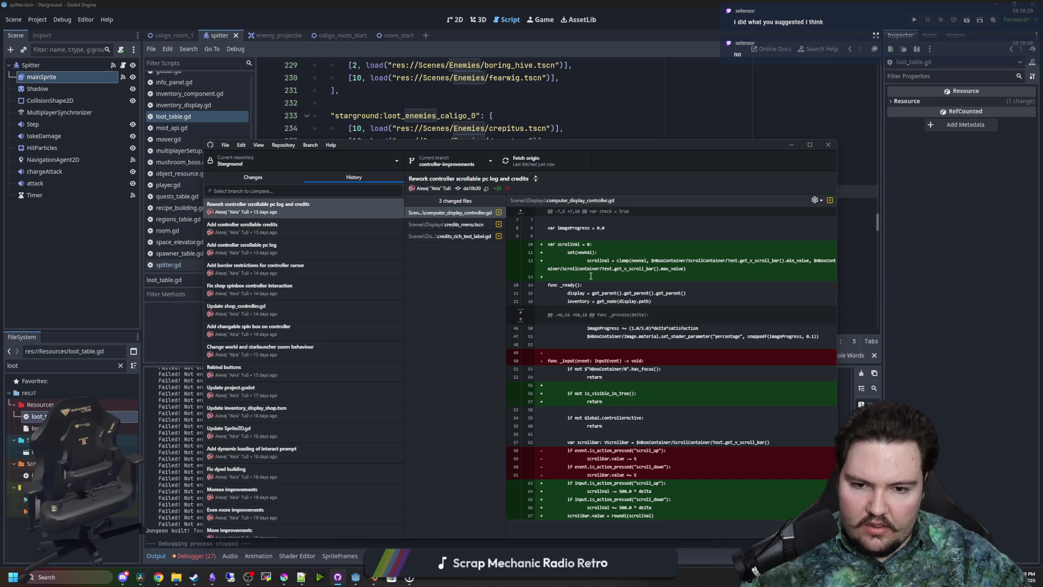
Widen the GitHub Desktop window and view the credits_menu.tscn and credits_rich_text_label.gd diffs
drag(647, 145, 557, 114)
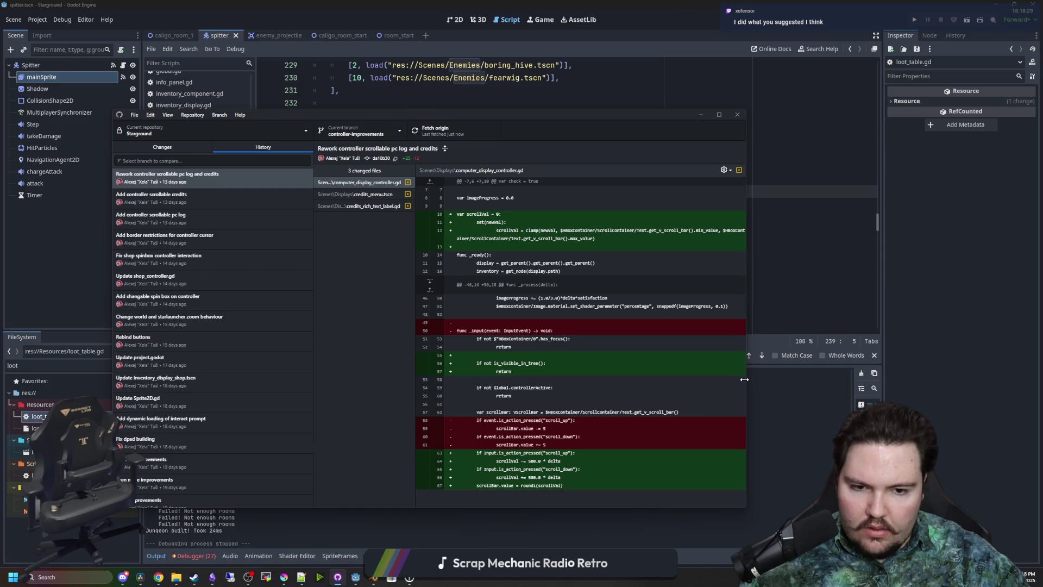
drag(745, 379, 977, 379)
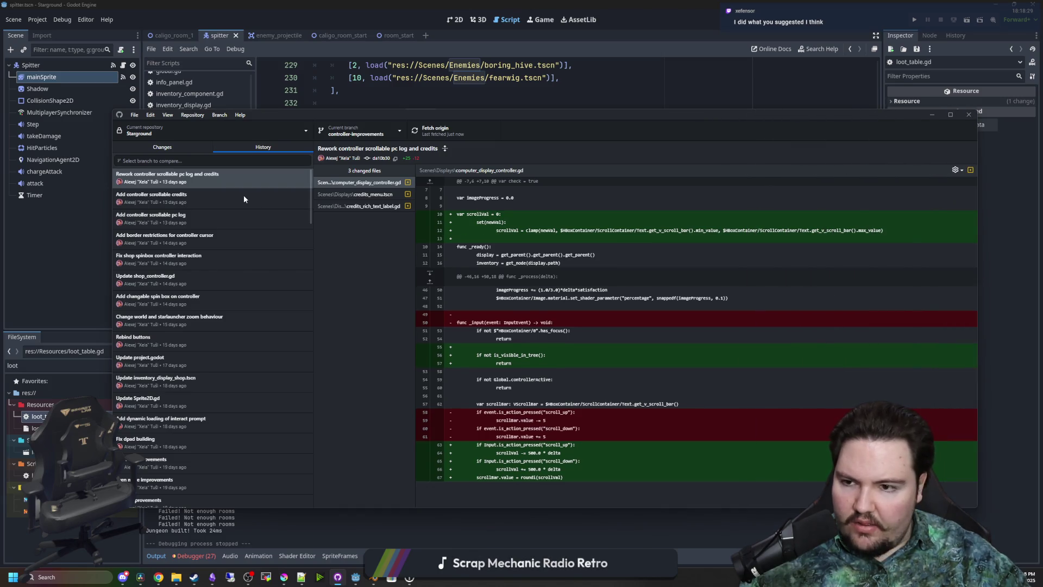
click(374, 194)
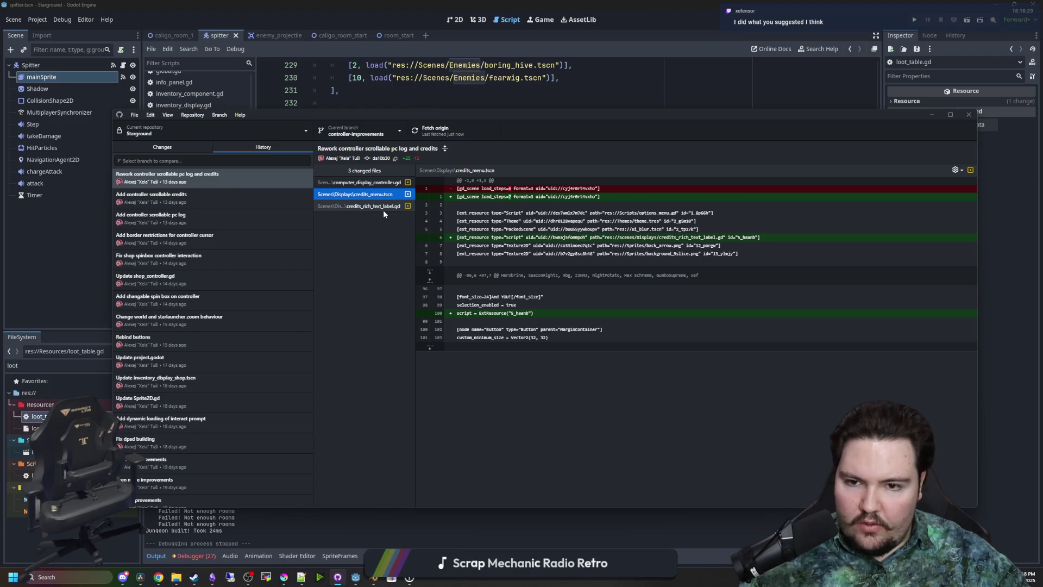
click(380, 210)
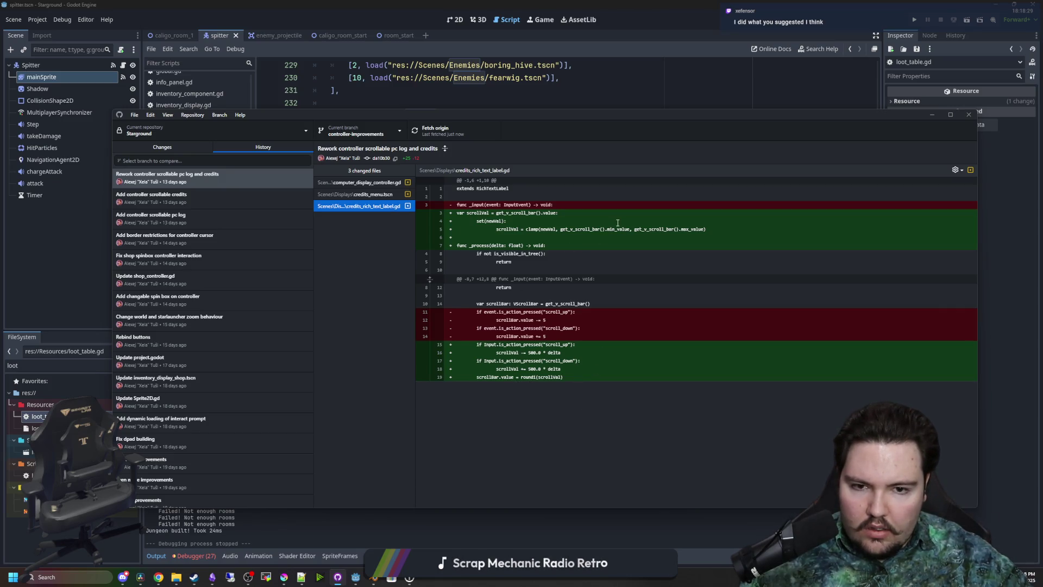
Inspect the scrollable credits, scrollable pc log and Rebind buttons commits, then return to Godot
click(197, 202)
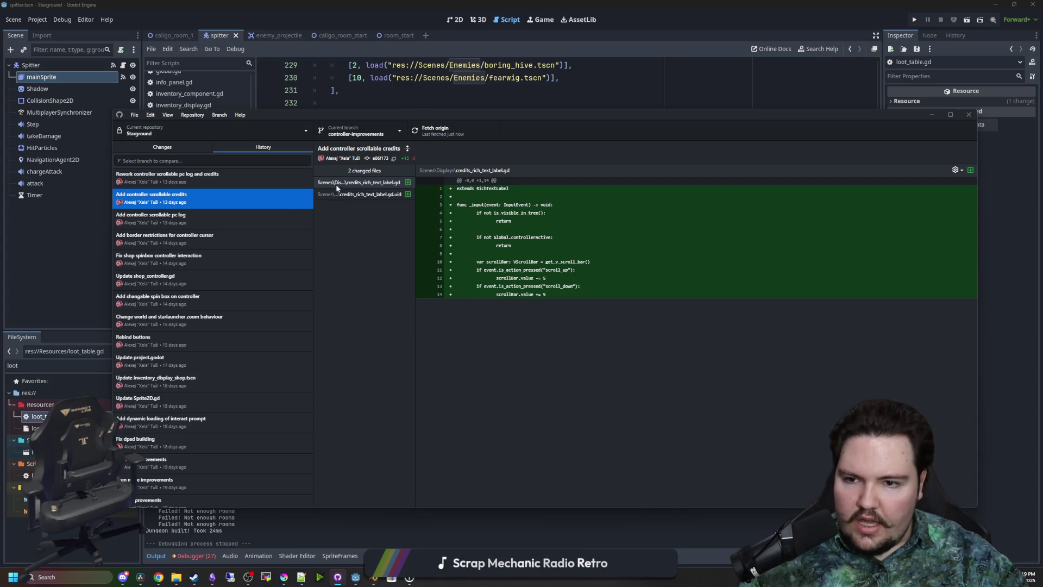
click(193, 215)
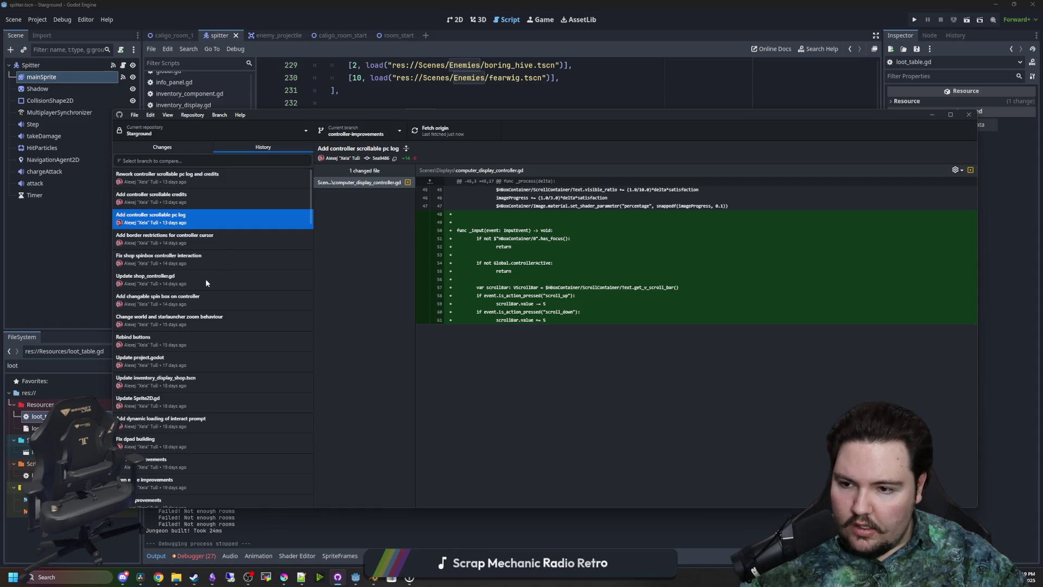
click(169, 338)
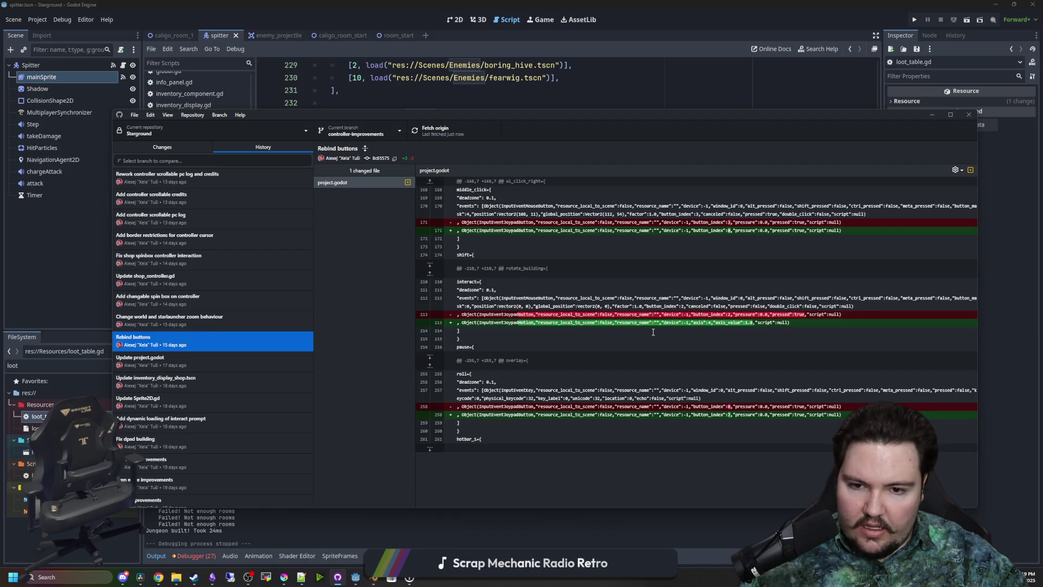
click(1001, 167)
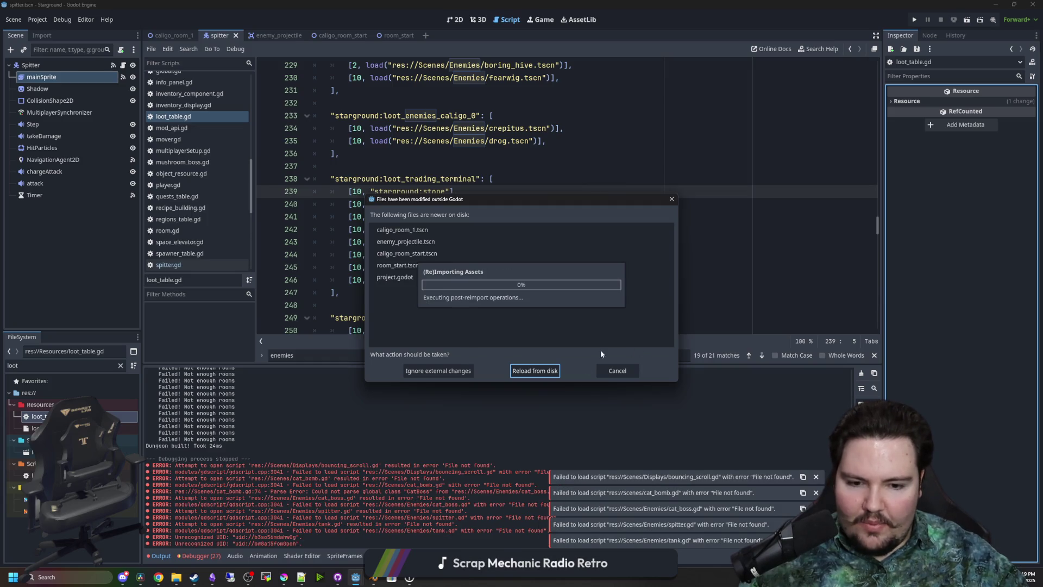
Reload the externally changed files, close without saving the spitter scene, and relaunch Godot Engine
click(533, 371)
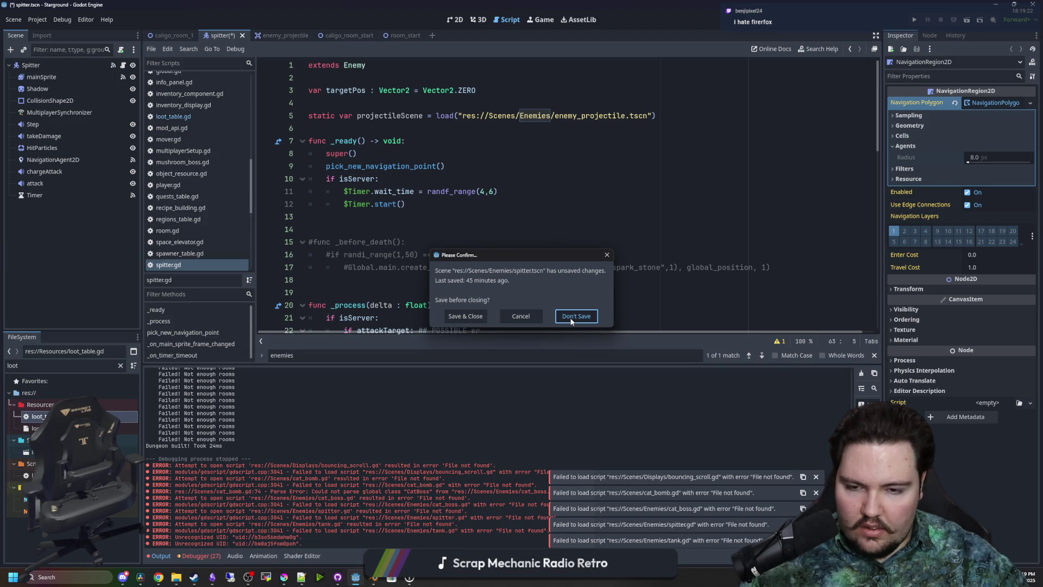
click(576, 318)
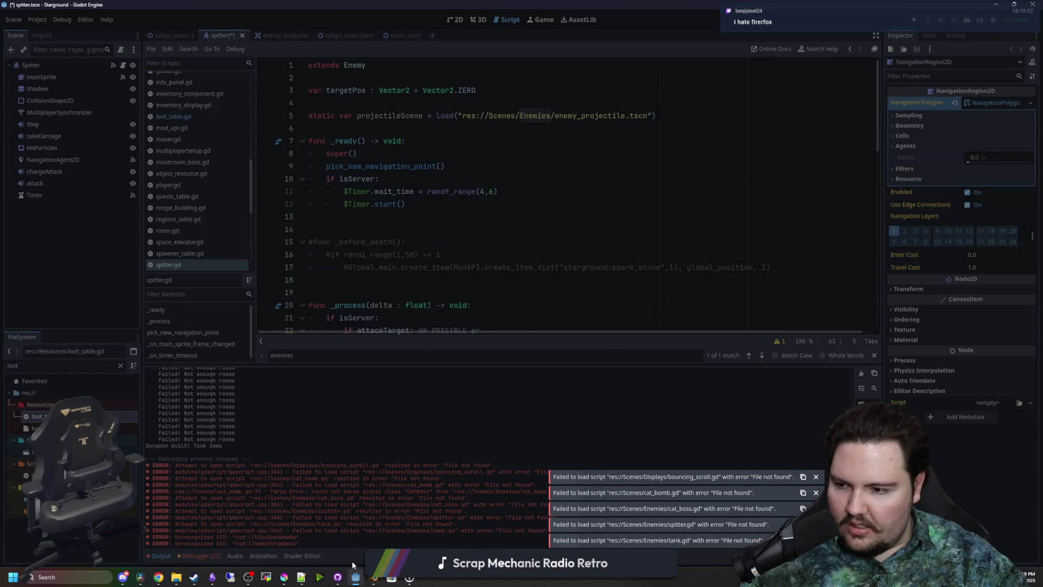
mouse_move(354, 579)
right_click(354, 580)
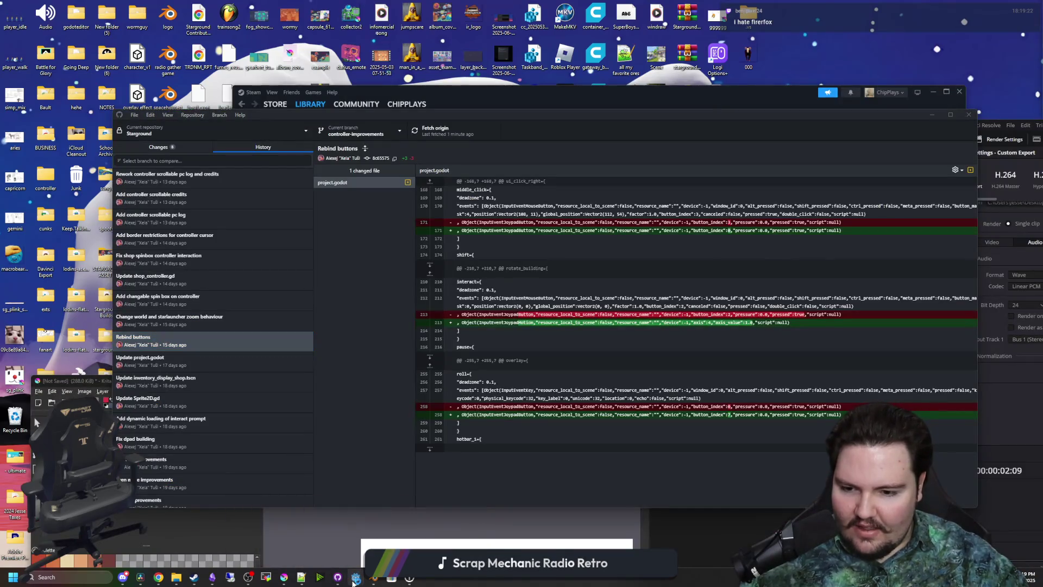
click(341, 516)
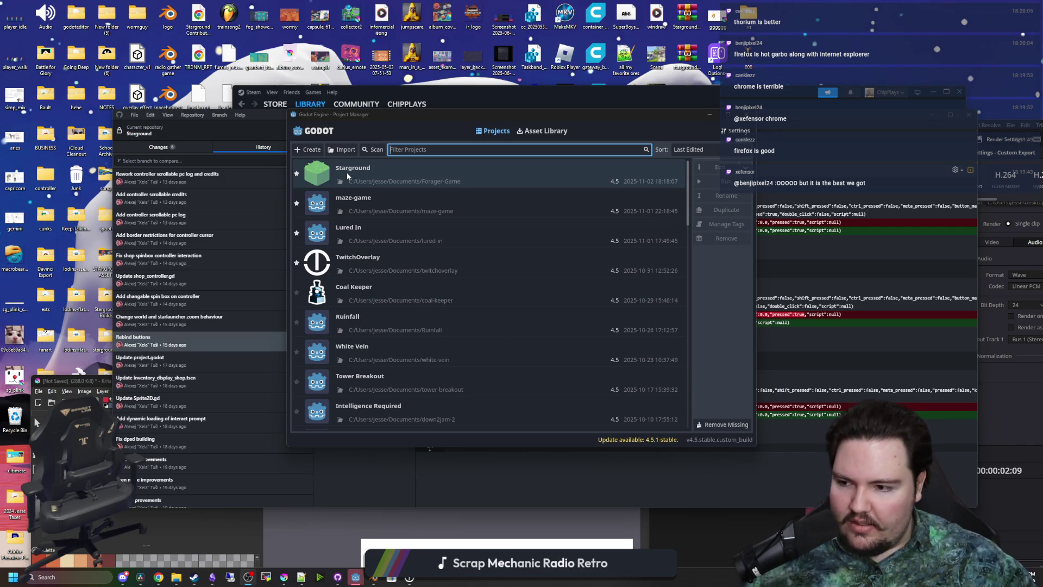
Open Starground from the Project Manager and maximize the Thorium window showing thorium.rocks
click(379, 175)
double_click(379, 175)
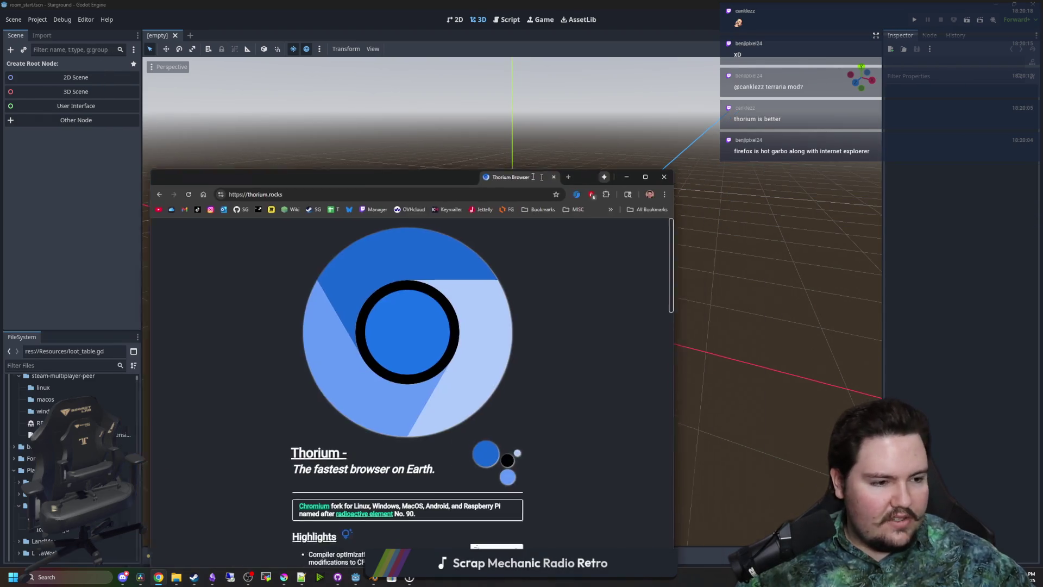
mouse_move(554, 173)
mouse_down()
mouse_move(493, 169)
mouse_move(522, 4)
mouse_up()
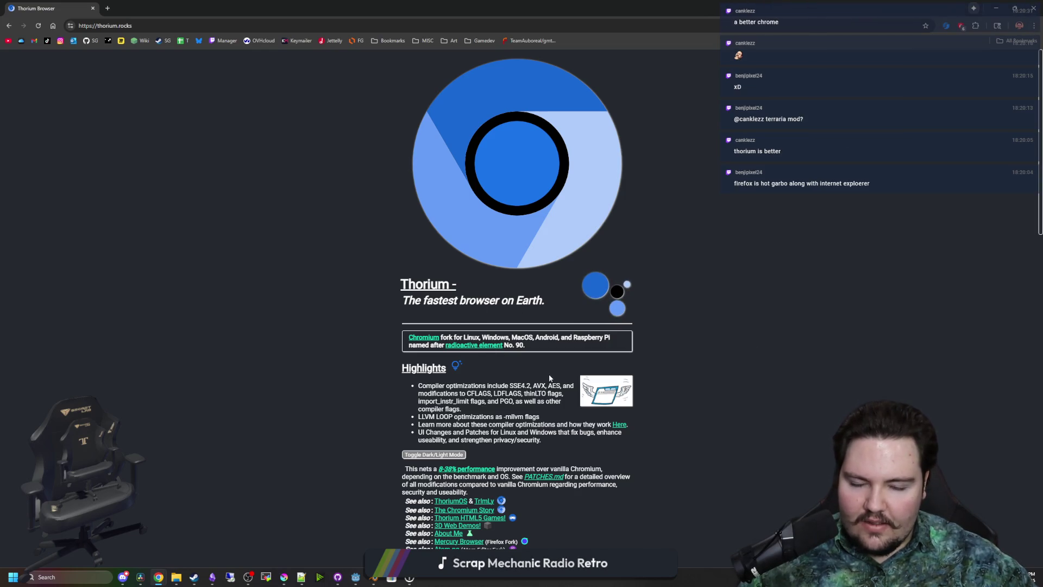
Scroll through thorium.rocks, jump back to the top, restore the window, and close Thorium
scroll(467, 348, down, 2)
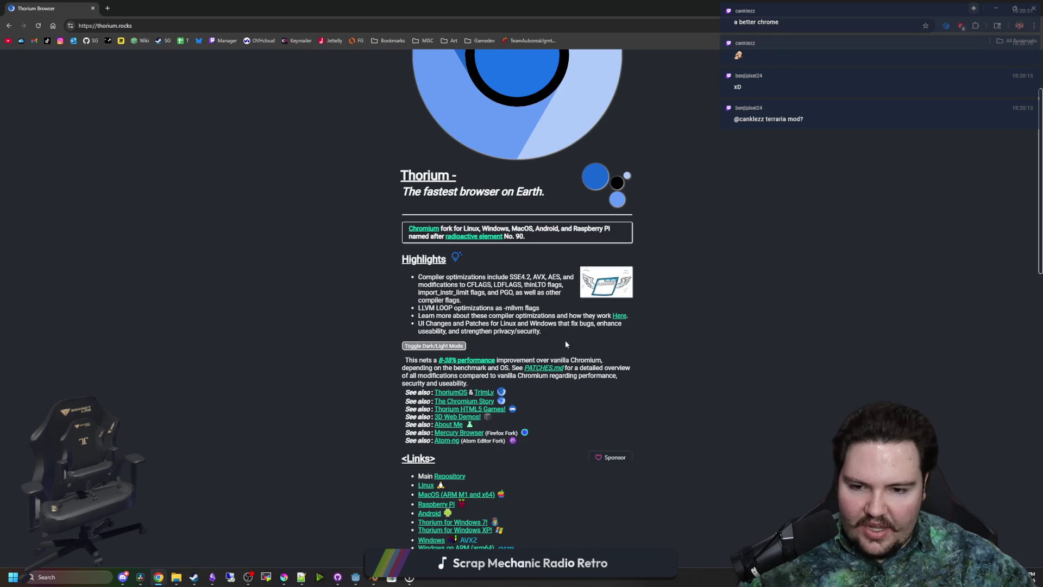
scroll(565, 340, down, 1)
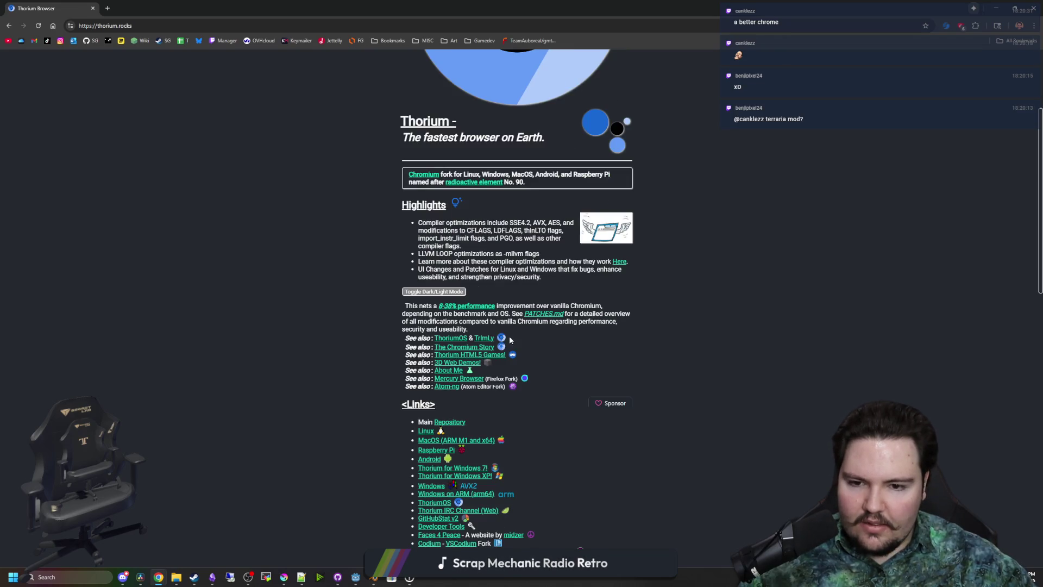
scroll(487, 351, down, 10)
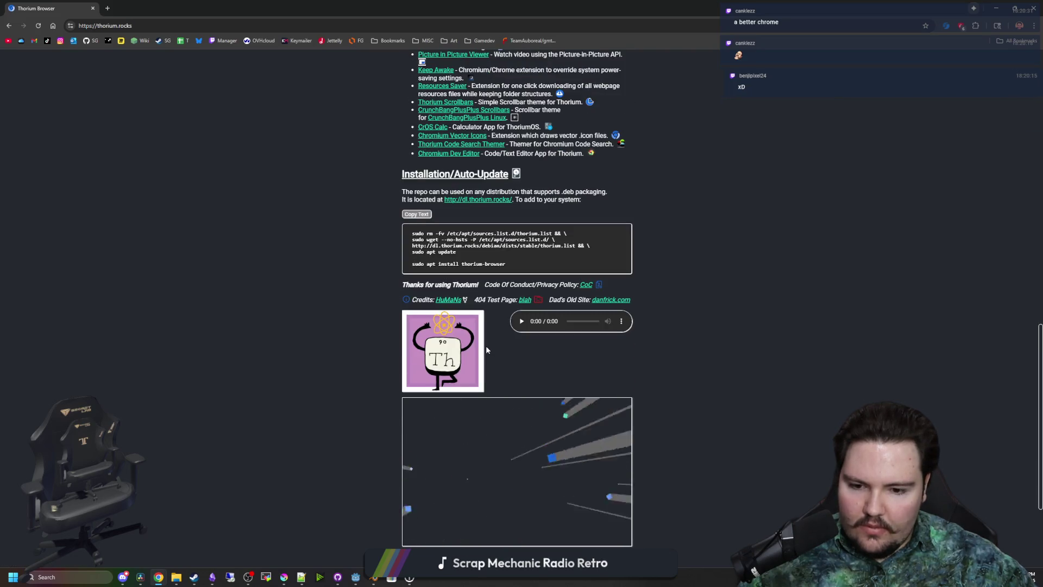
scroll(486, 346, down, 3)
key(Home)
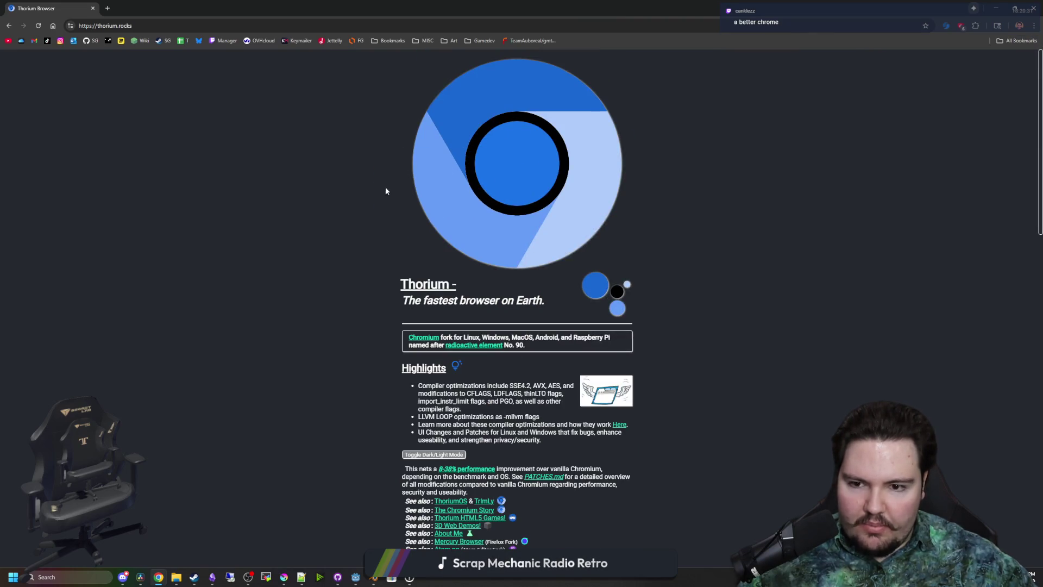
scroll(481, 354, down, 1)
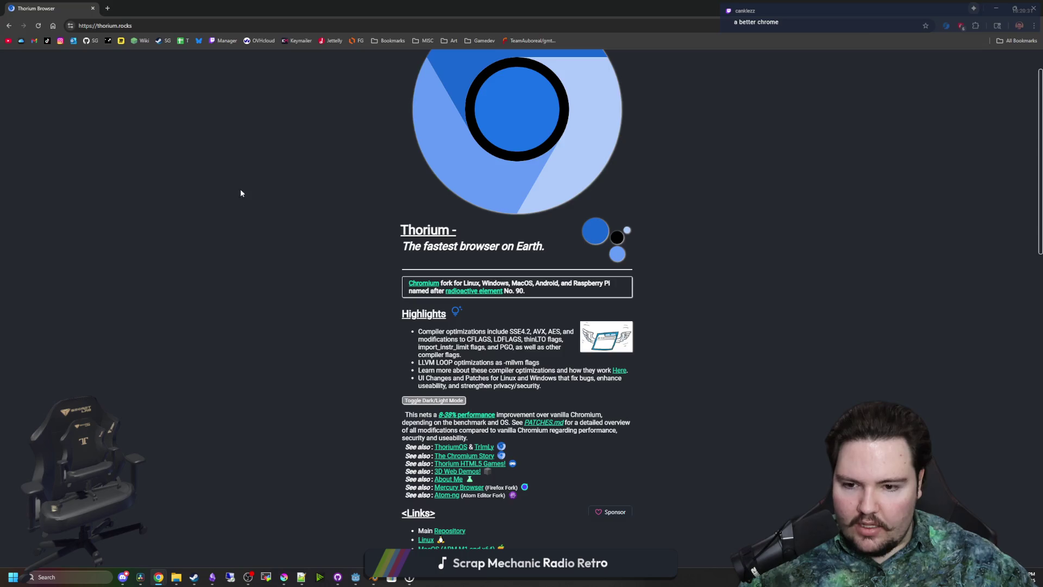
key(super+Down)
click(389, 214)
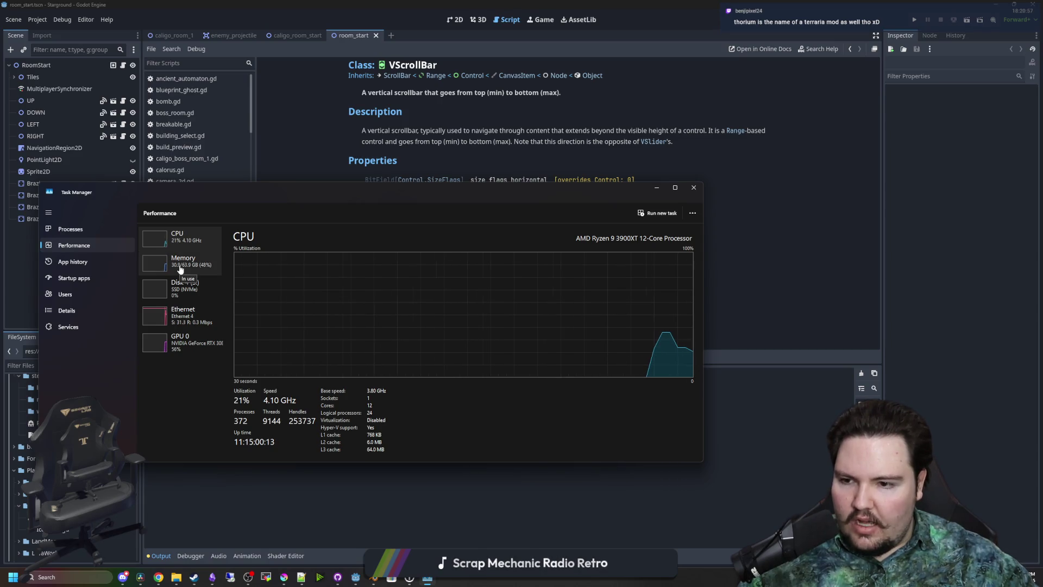
Close Task Manager, run Starground with F5, and switch to Discord's #starground-general
click(81, 230)
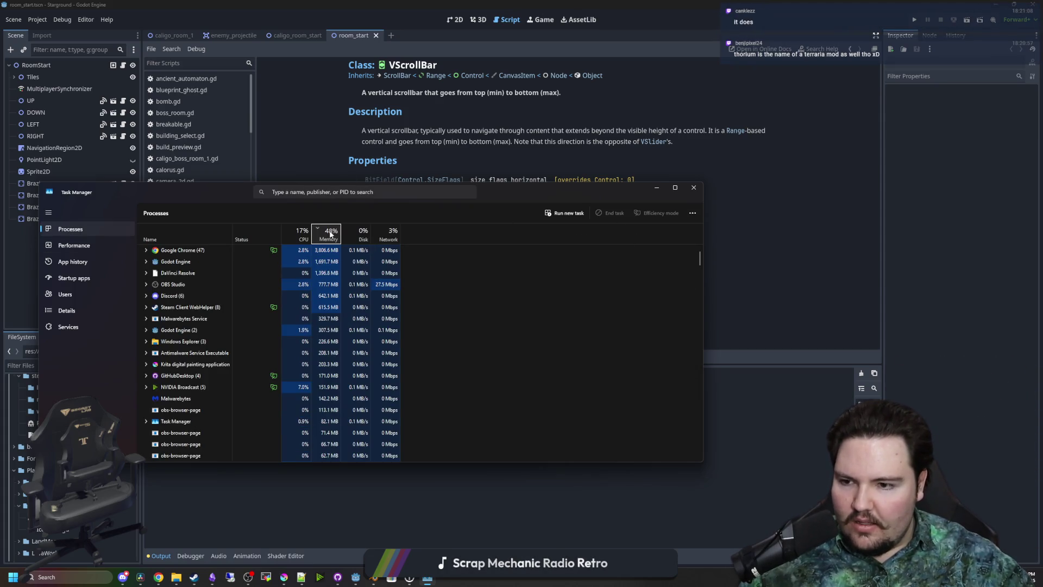
click(693, 187)
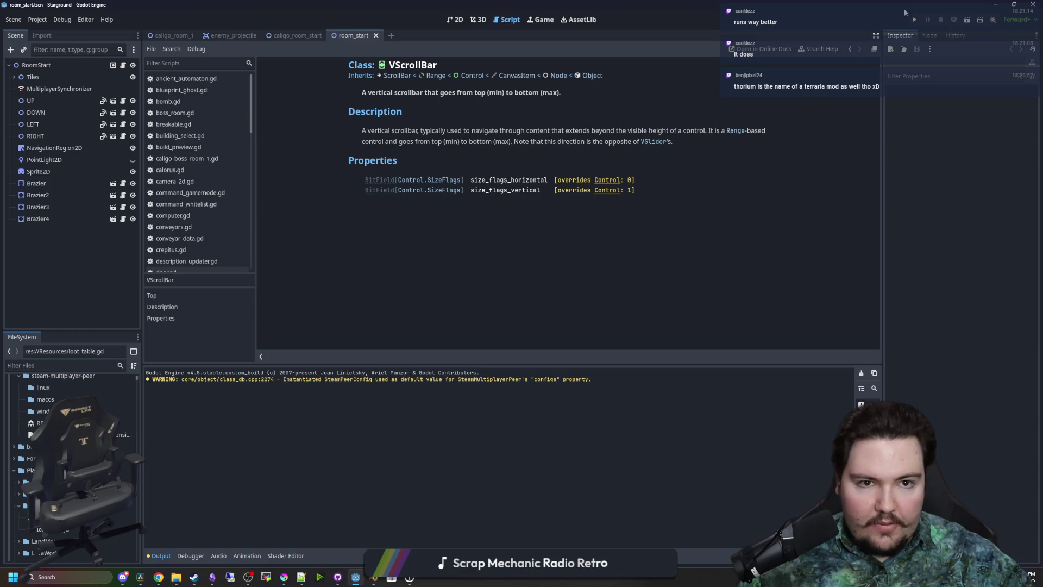
key(F5)
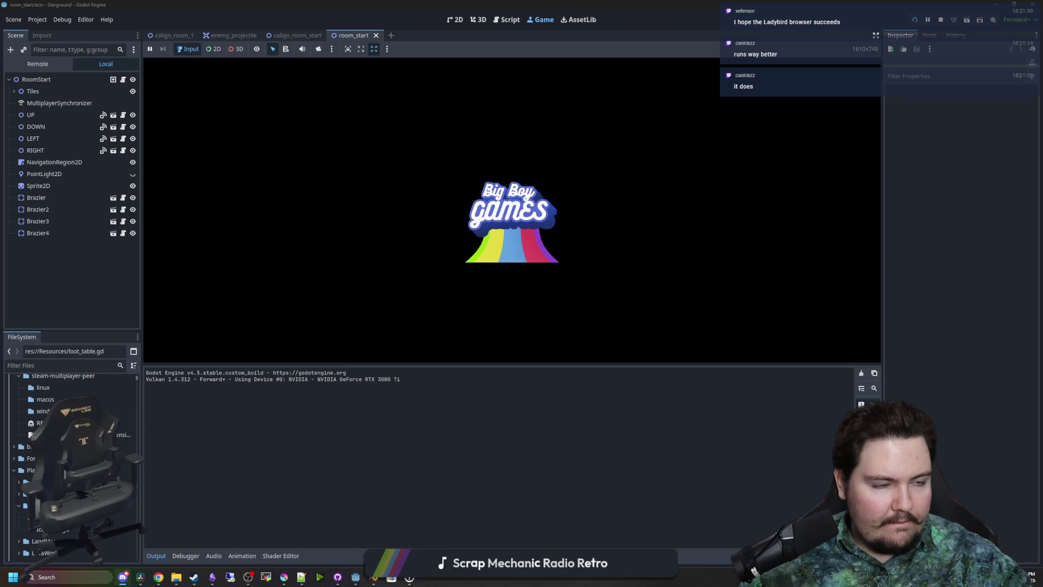
key(alt+Tab)
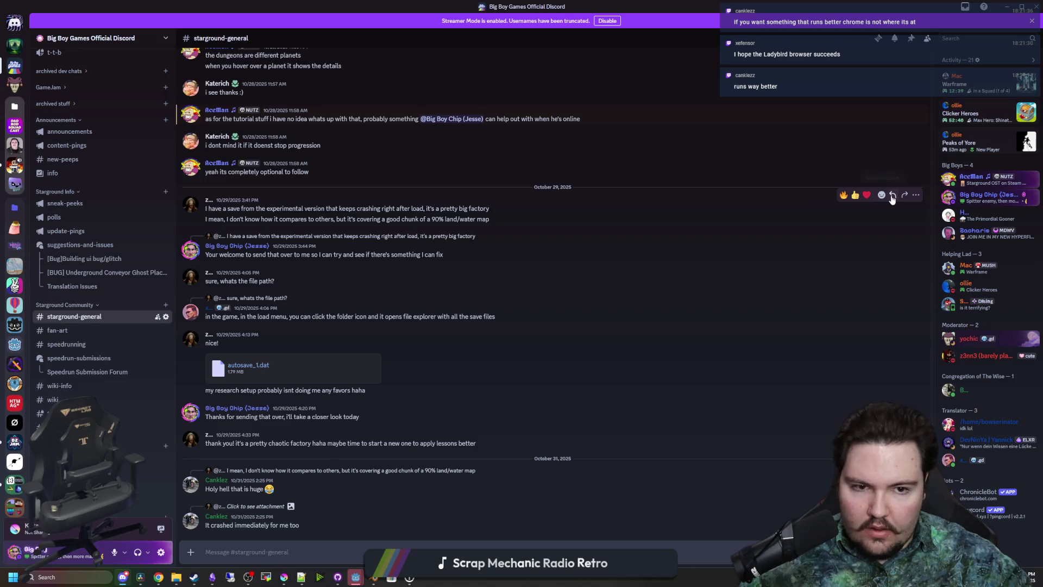
Reply to the crashing-save message explaining the crossing conveyor belt lines fix, then minimize Discord
click(893, 195)
text(I dived into the save, and)
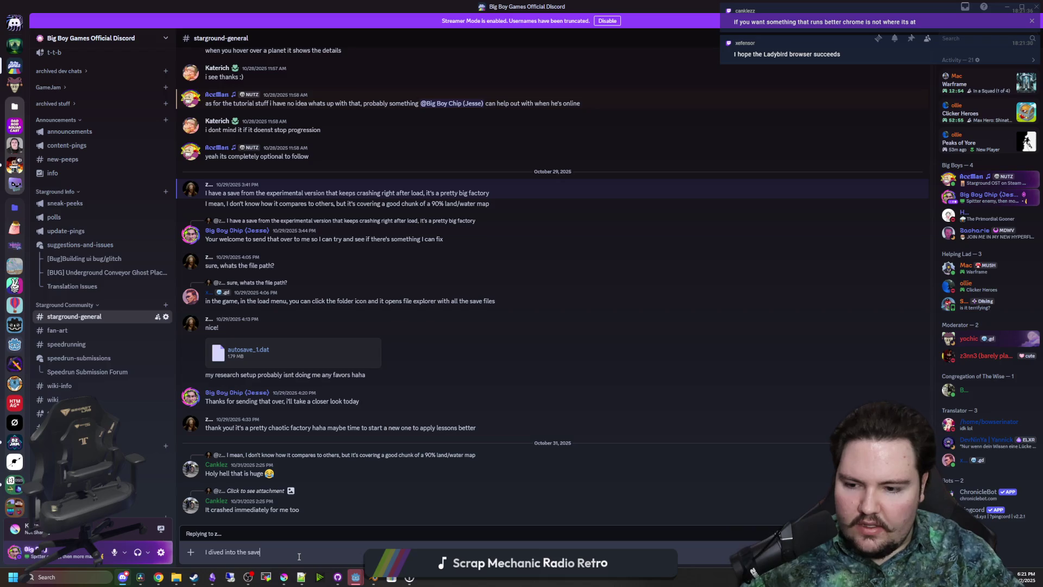
text(there was an issue with)
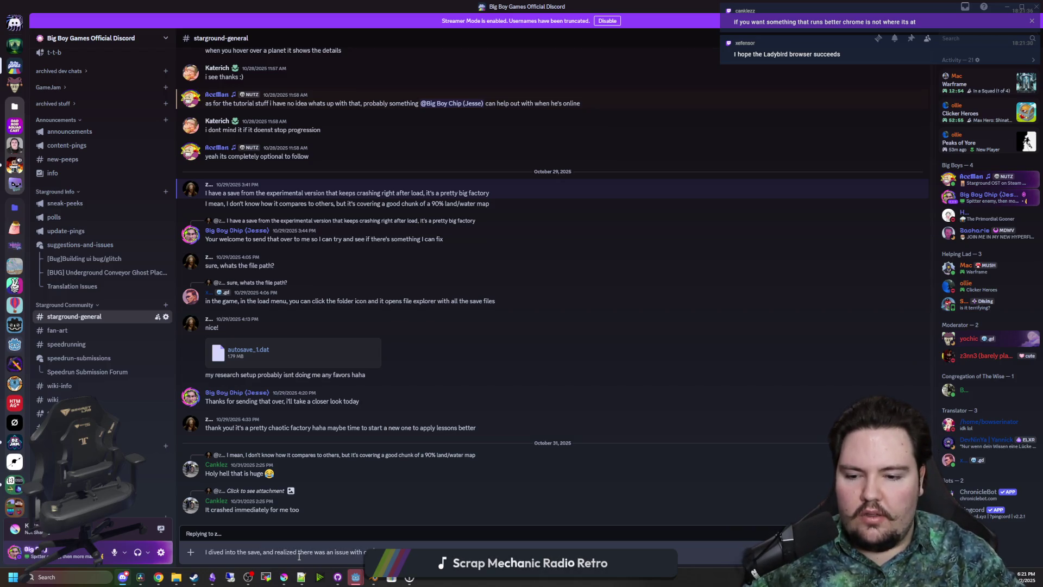
text(conveyor belts )
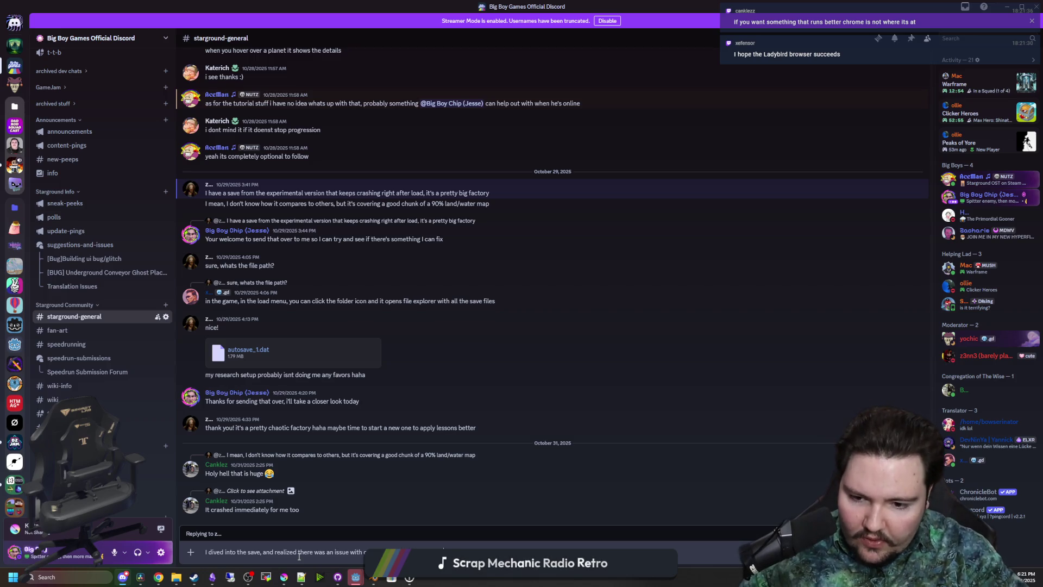
text(lines )
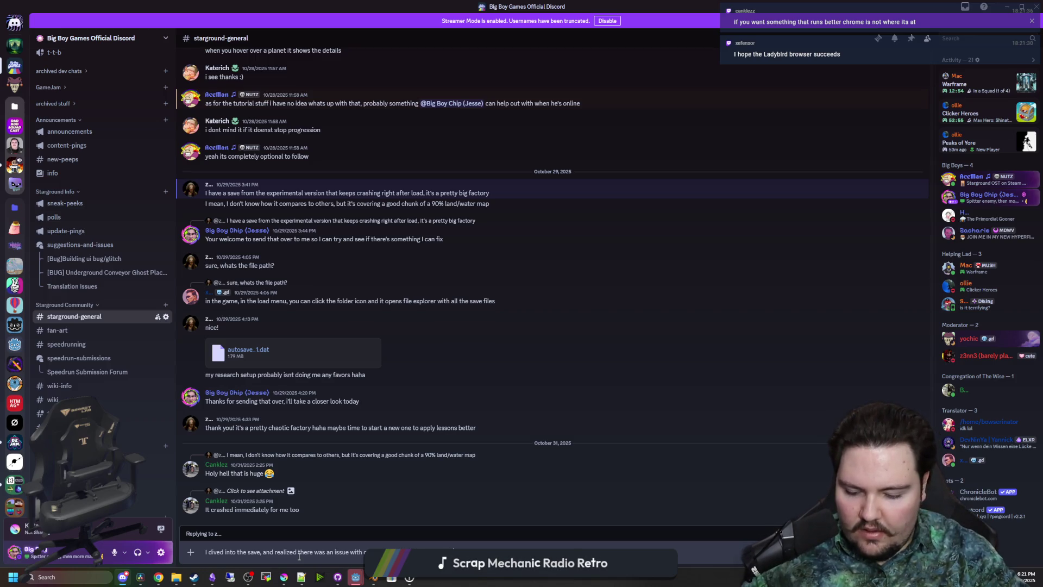
text(that crossed)
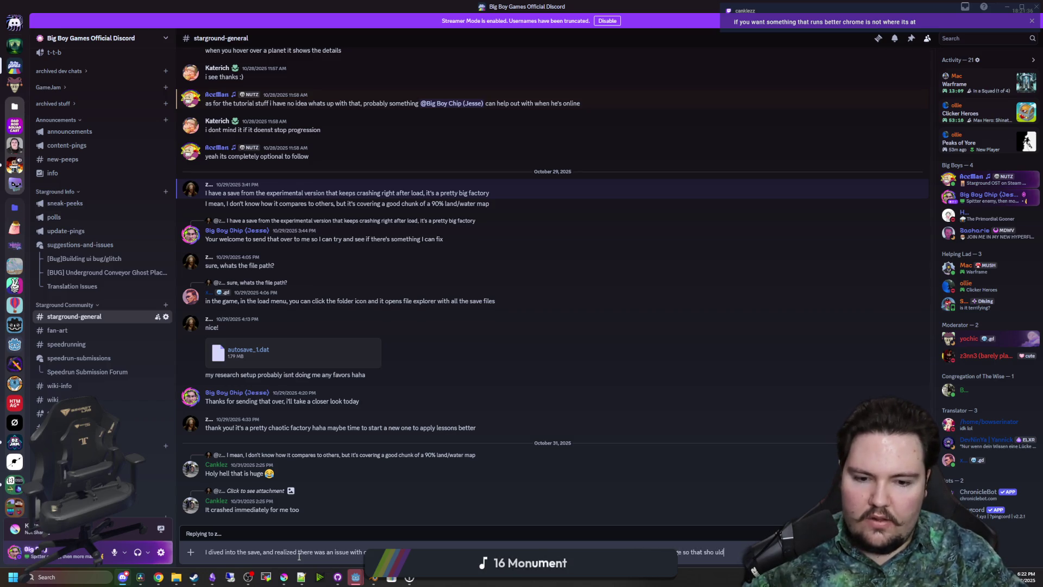
key(BackSpace)
key(BackSpace)
key(BackSpace)
text(n't happe)
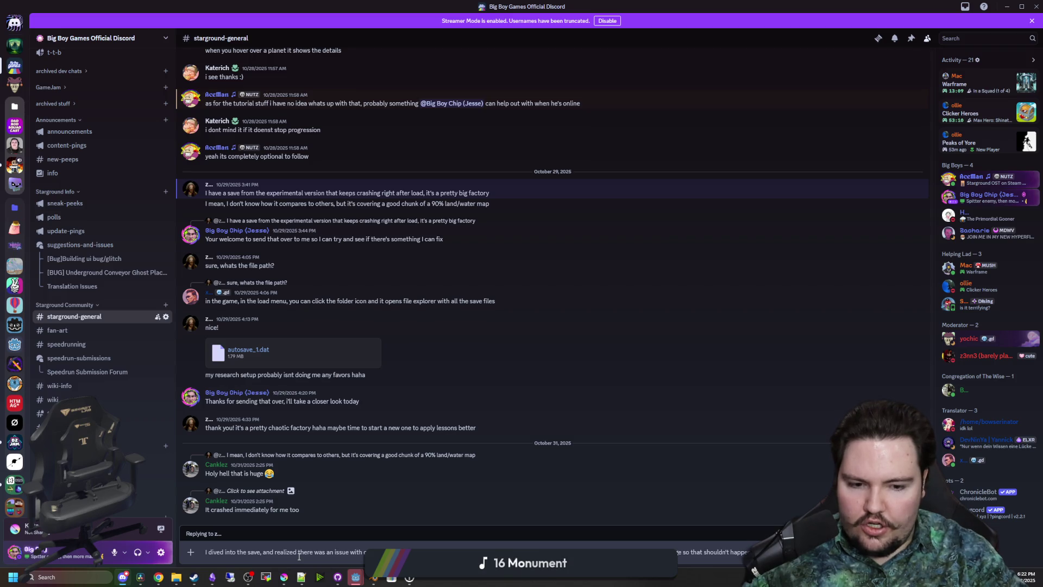
text(n and b)
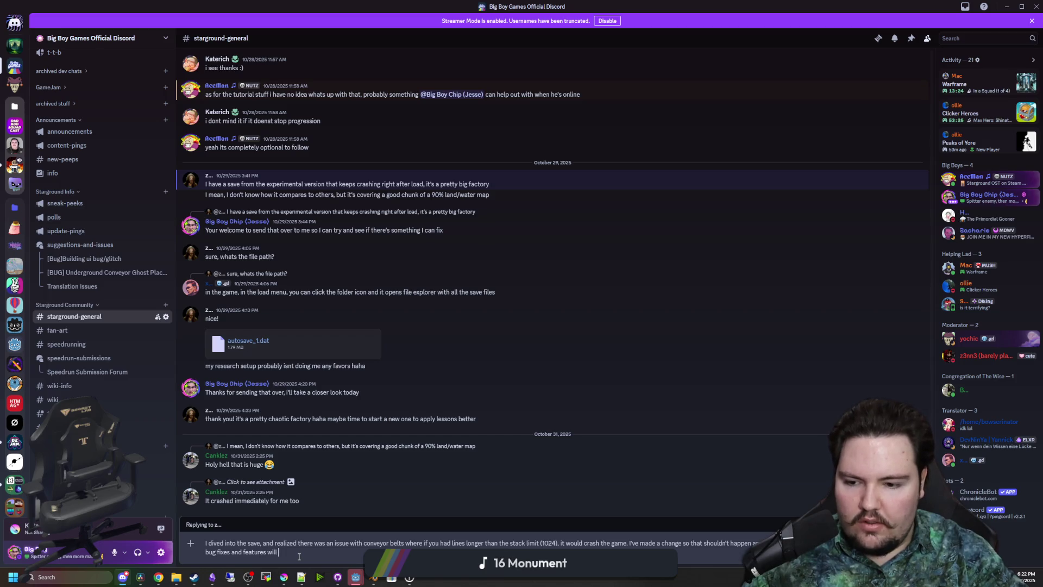
text(be on the experimental branch)
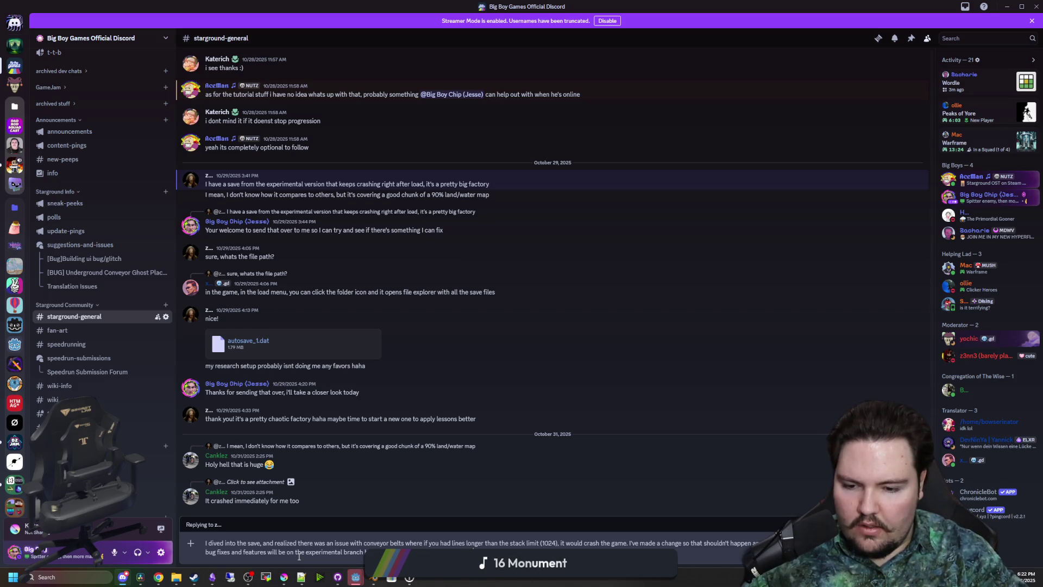
key(Return)
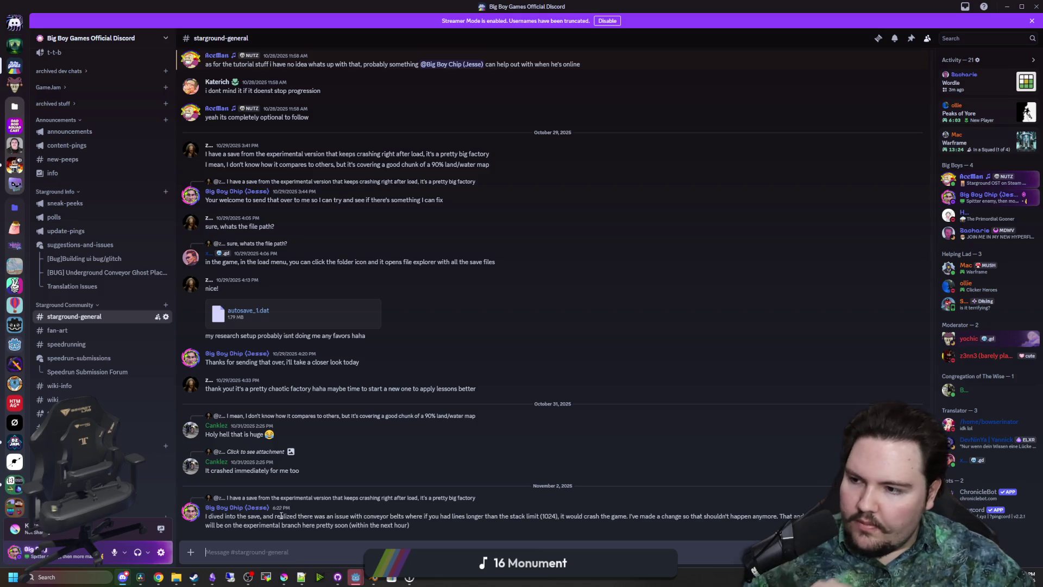
key(super+Down)
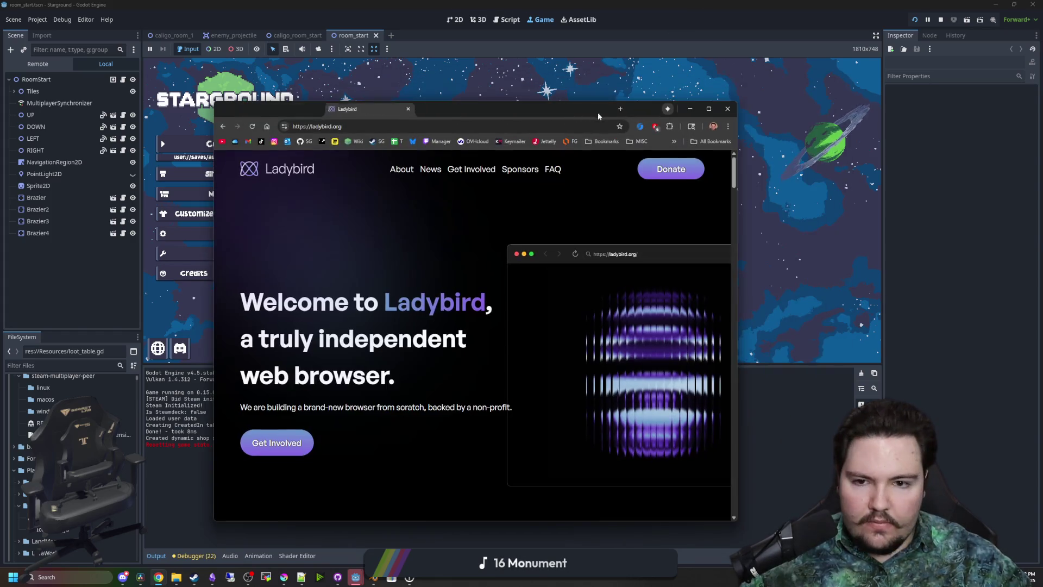
double_click(612, 112)
scroll(636, 300, down, 3)
scroll(636, 300, down, 2)
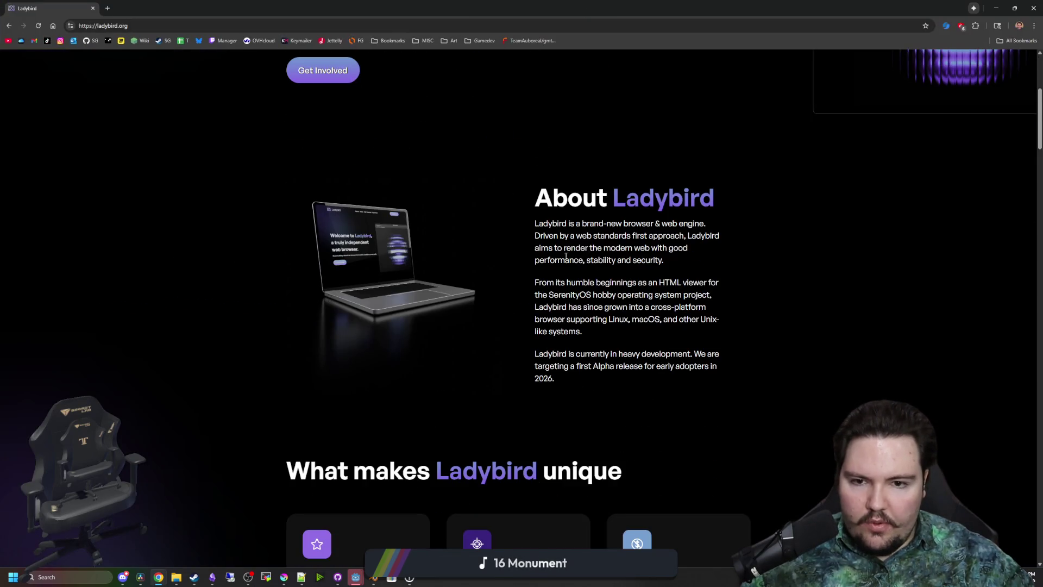
drag(719, 355, 583, 198)
click(549, 266)
scroll(549, 265, up, 5)
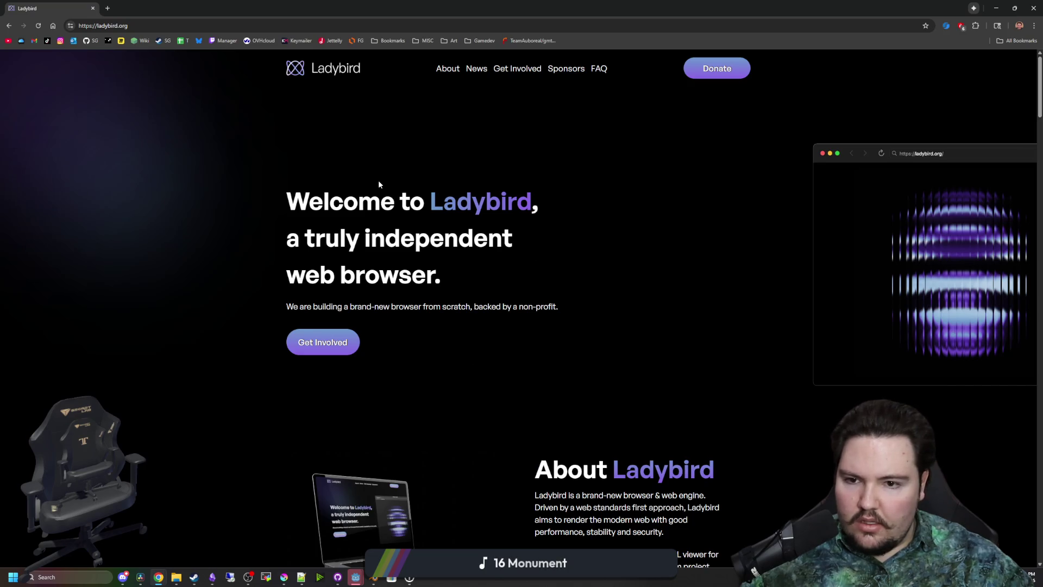
drag(350, 306, 563, 310)
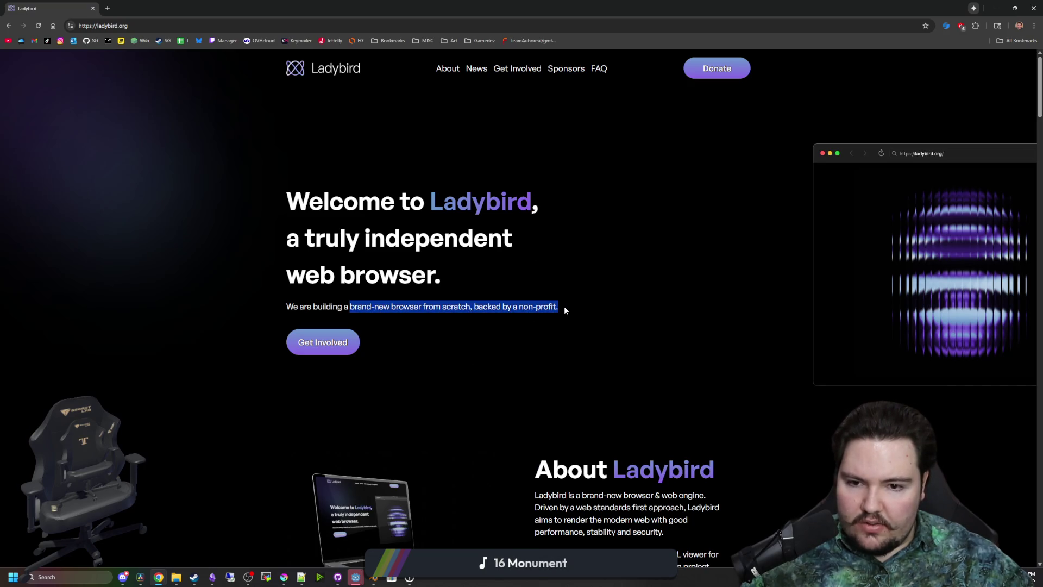
click(568, 308)
scroll(466, 319, down, 10)
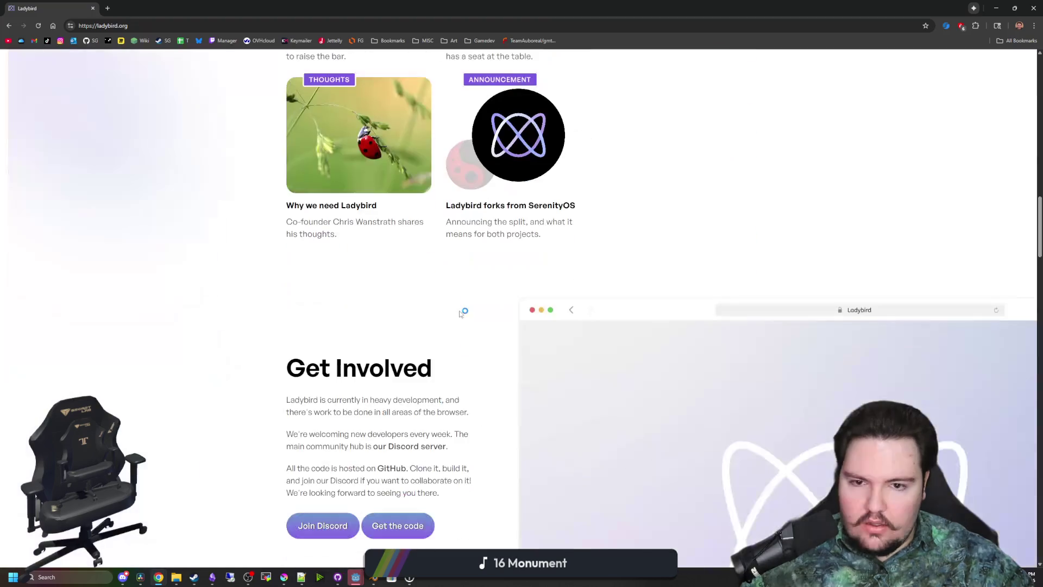
scroll(460, 314, up, 5)
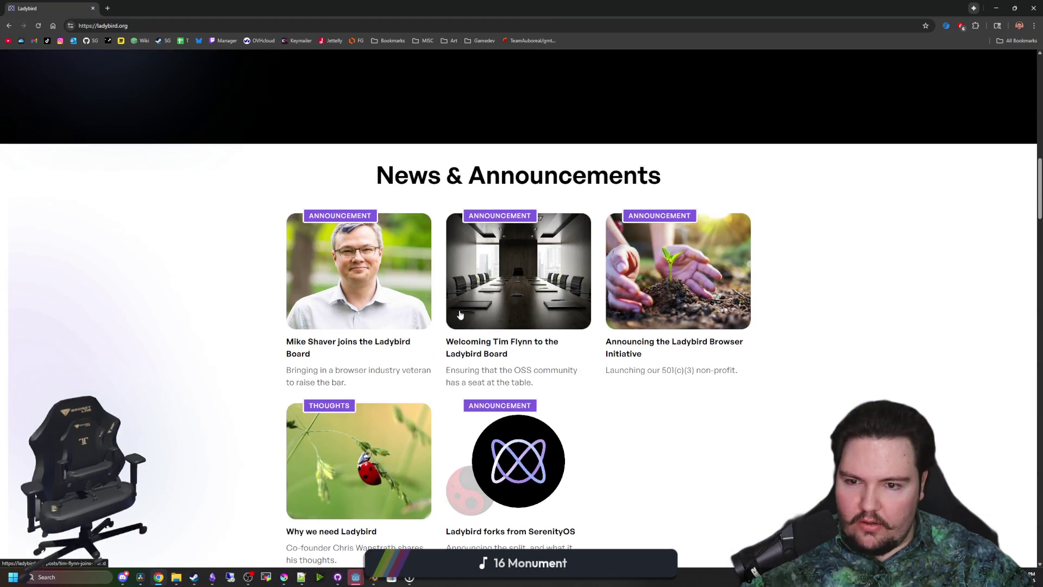
scroll(363, 291, down, 12)
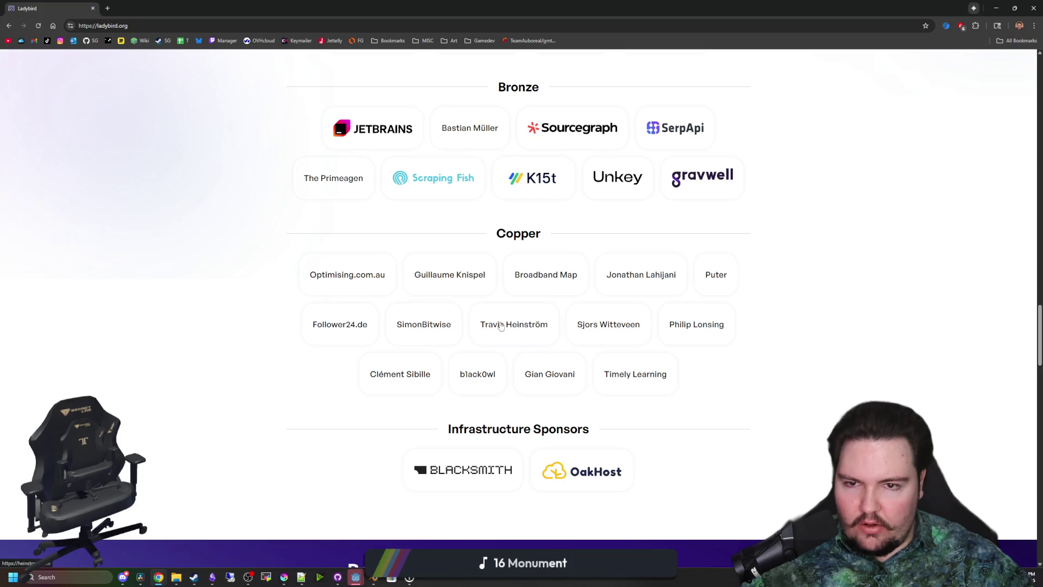
scroll(526, 294, up, 4)
scroll(435, 196, up, 4)
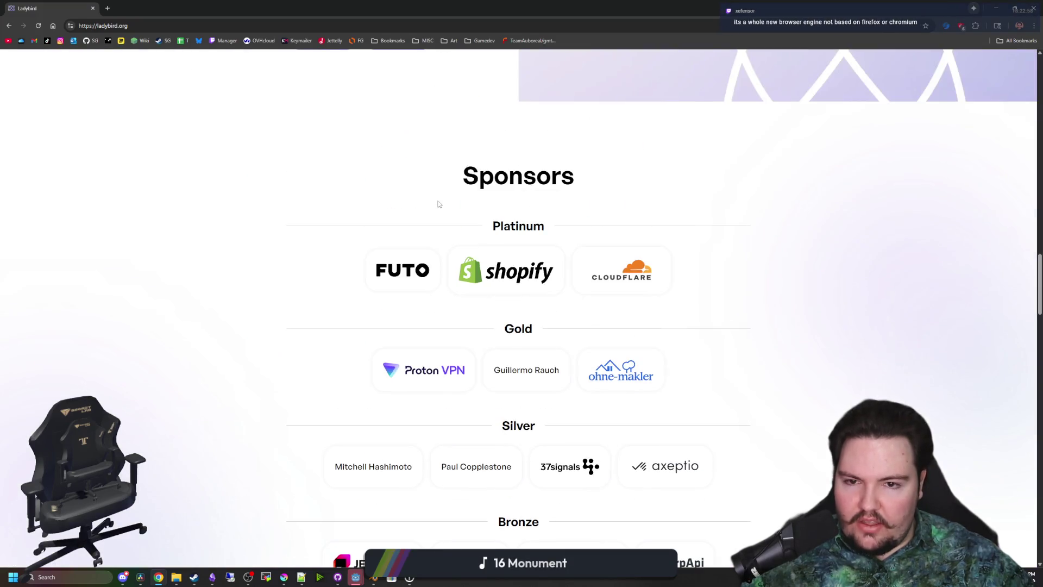
scroll(403, 270, down, 12)
scroll(403, 270, down, 15)
key(Home)
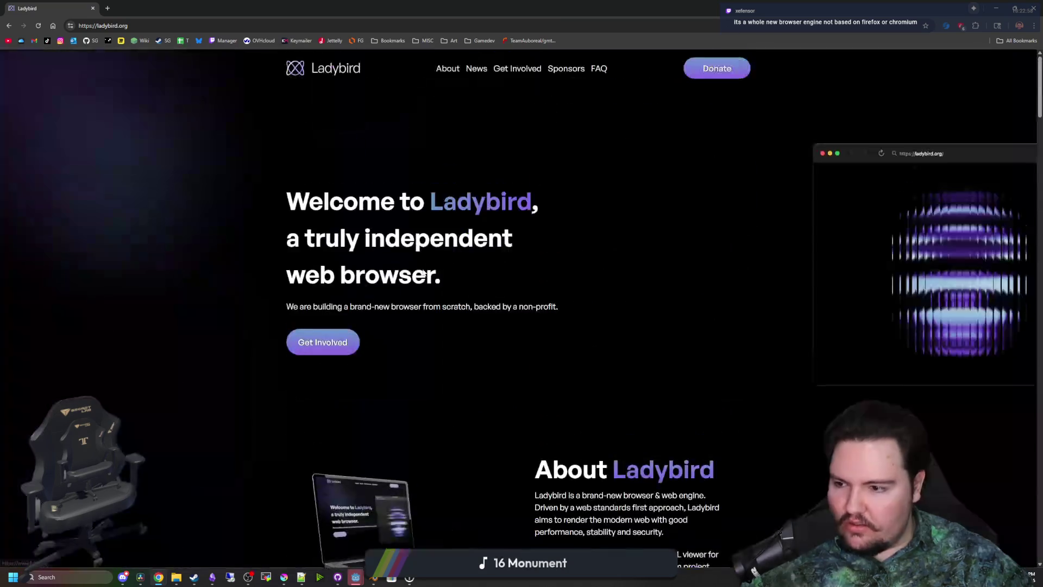
scroll(209, 248, down, 1)
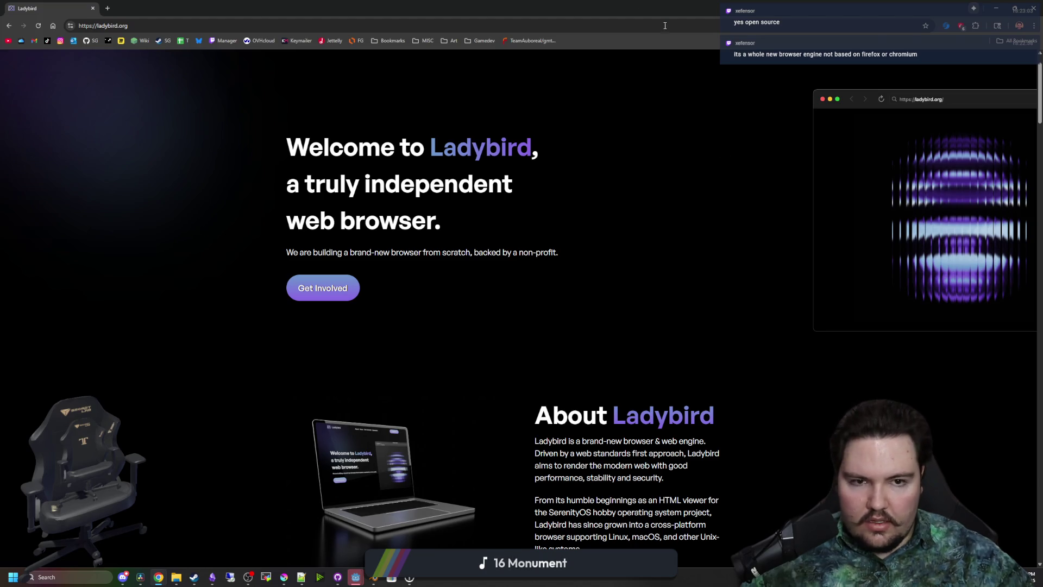
key(alt+Tab)
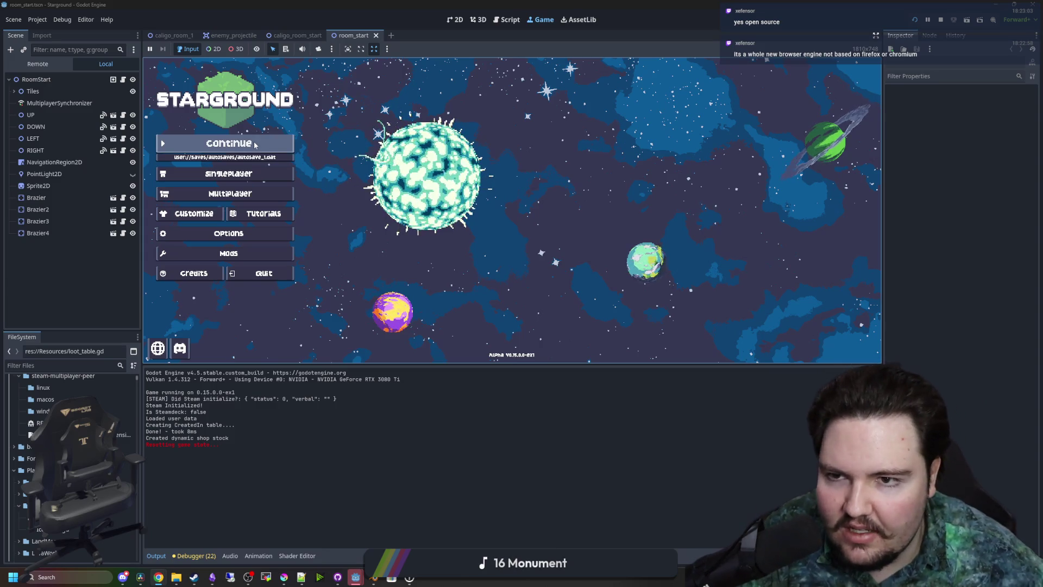
From Singleplayer > Load Game, search '-aba' and load the -aba4 save
click(228, 173)
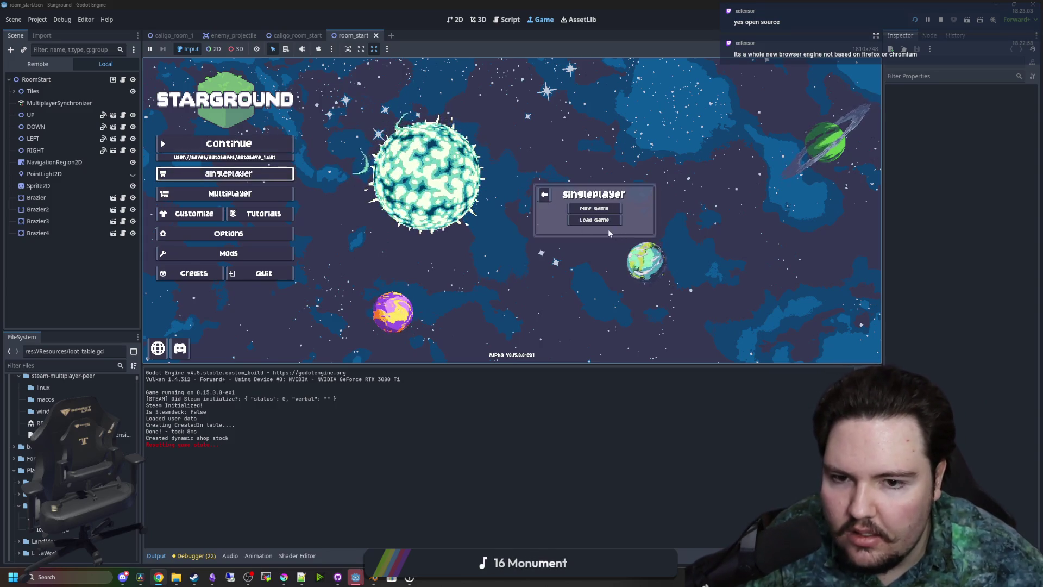
click(603, 220)
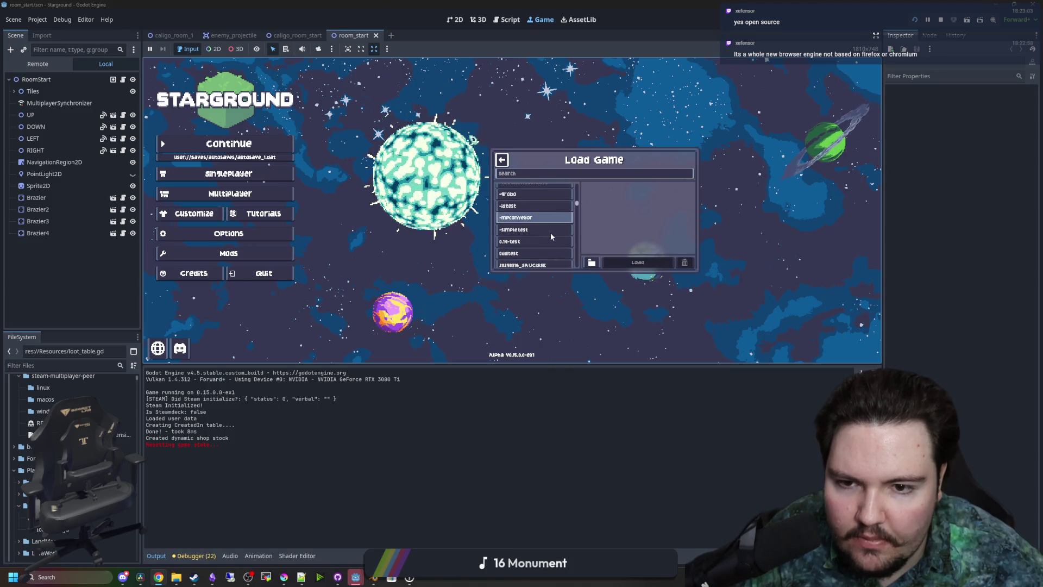
scroll(530, 218, down, 5)
click(535, 175)
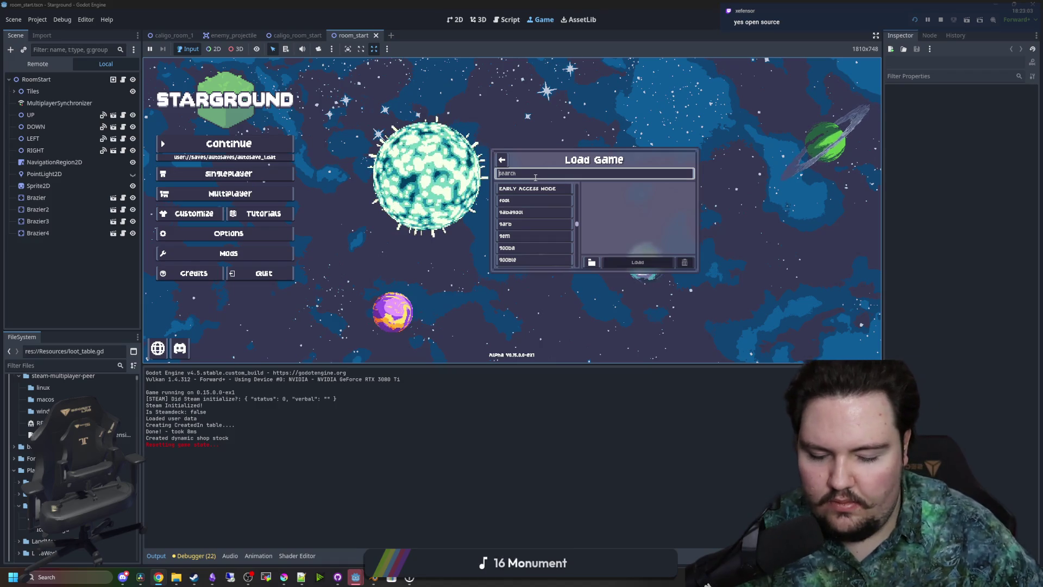
text(-aba)
click(545, 238)
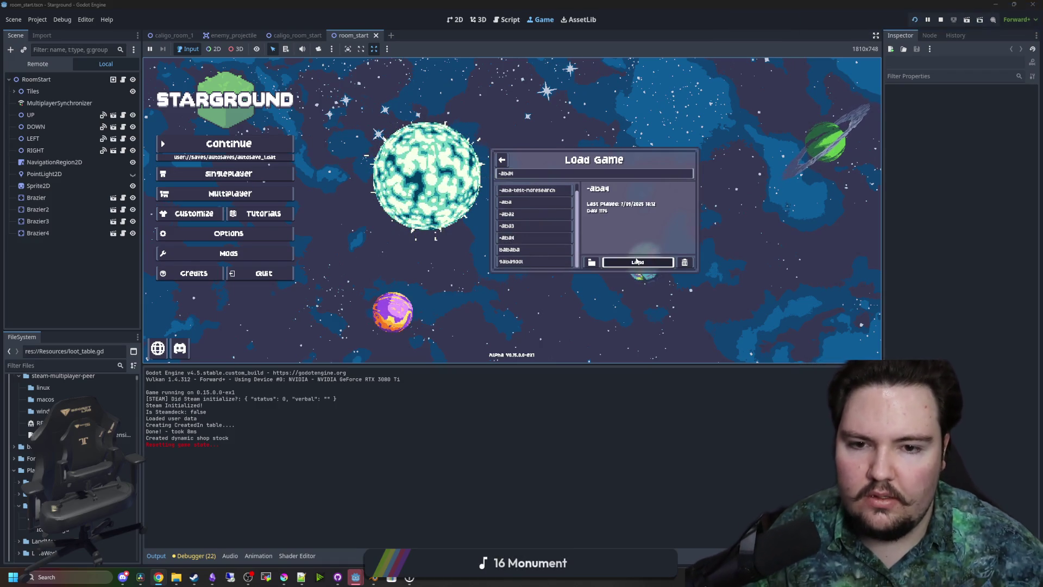
click(637, 261)
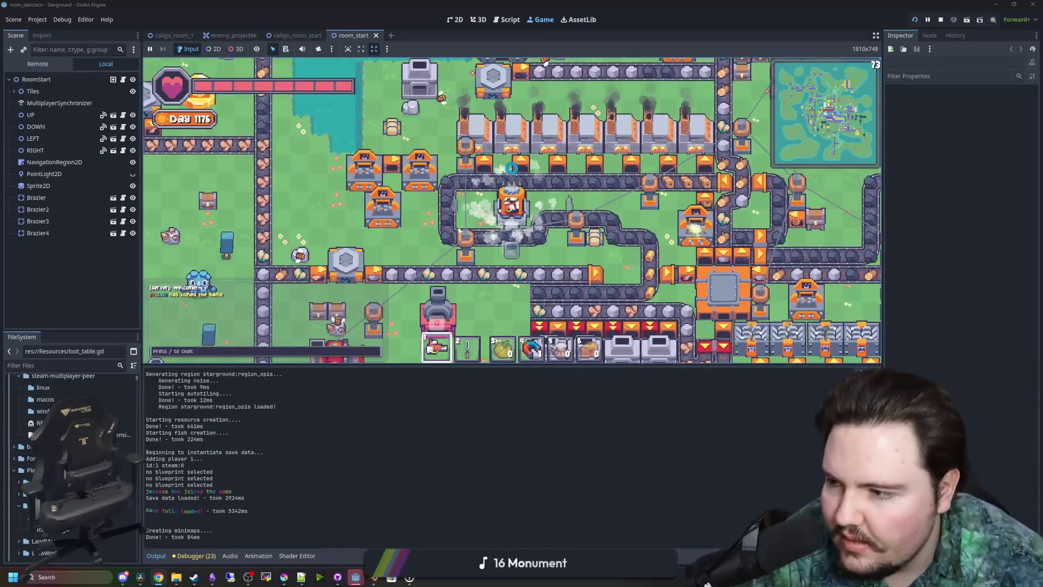
Move the player around the Day 1176 factory world and check the inventory
key(w)
key(e)
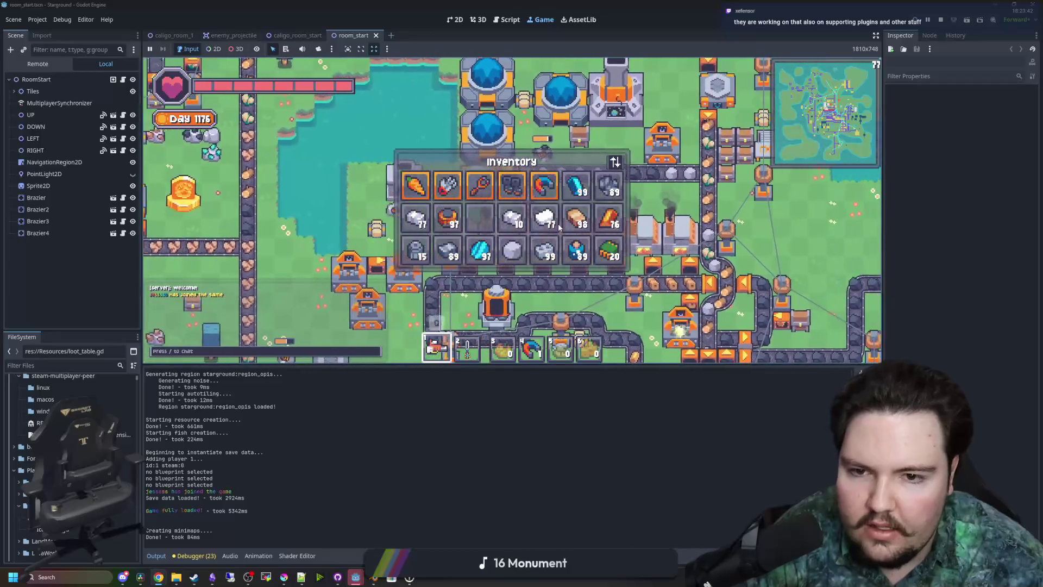
key(d)
key(e)
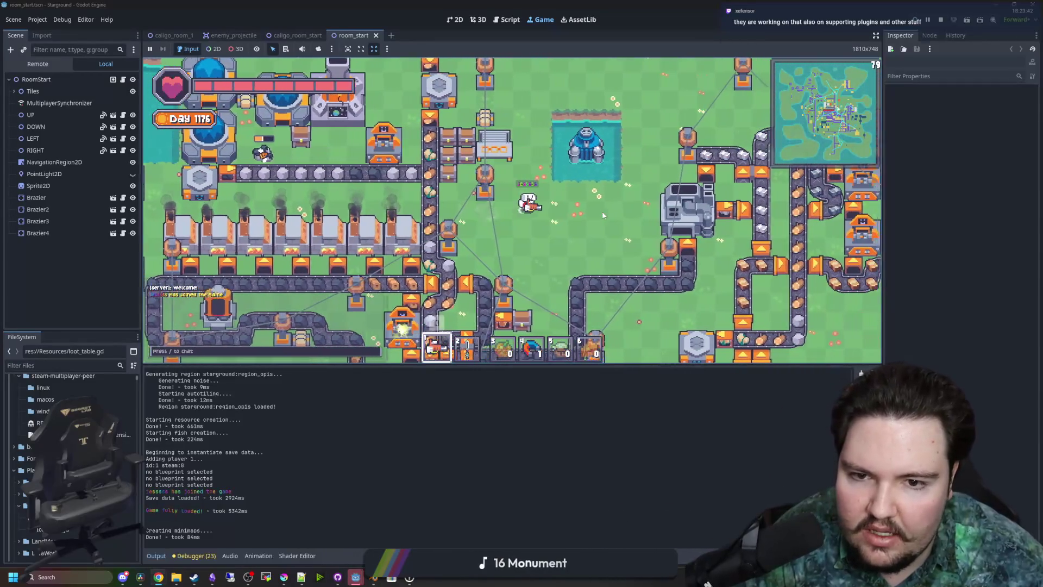